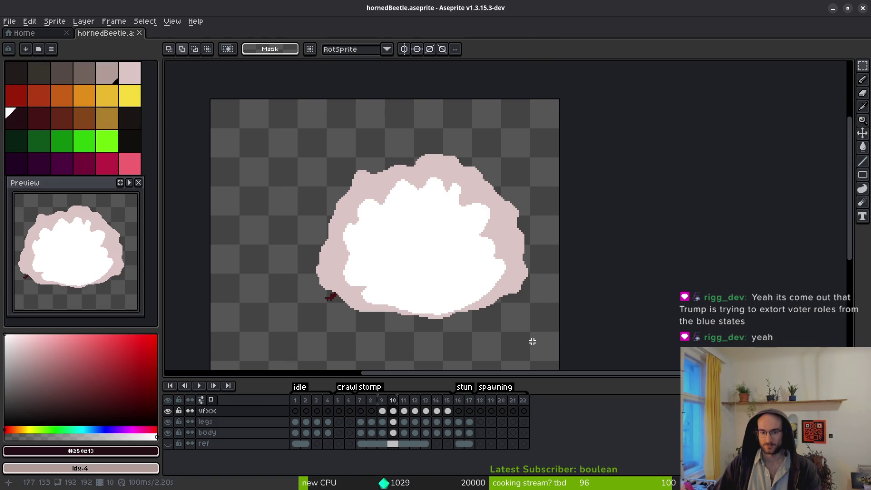
Draw a rectangular marquee around the smoke cloud in frame 10 of the vfx layer.
{"action": "mouse_move", "coordinate": [279, 101]}
{"action": "left_mouse_down"}
{"action": "mouse_move", "coordinate": [294, 120]}
{"action": "mouse_move", "coordinate": [647, 355]}
{"action": "mouse_move", "coordinate": [285, 141]}
{"action": "left_mouse_up"}
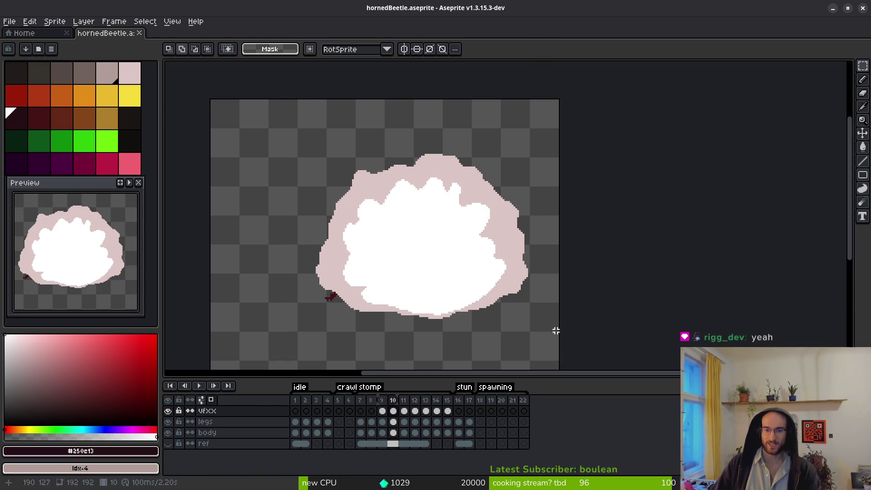
{"action": "left_click_drag", "start_coordinate": [291, 105], "coordinate": [550, 354]}
{"action": "left_click", "coordinate": [356, 163]}
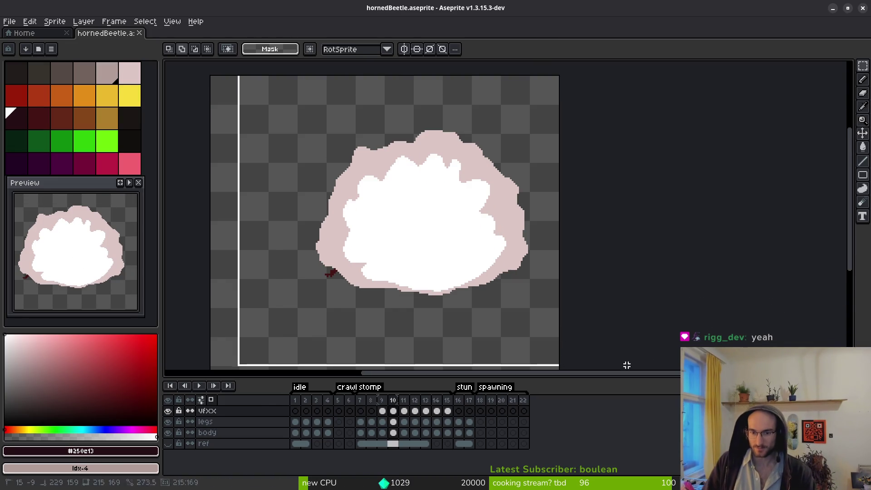
{"action": "scroll", "coordinate": [392, 202], "scroll_direction": "up", "scroll_amount": 1}
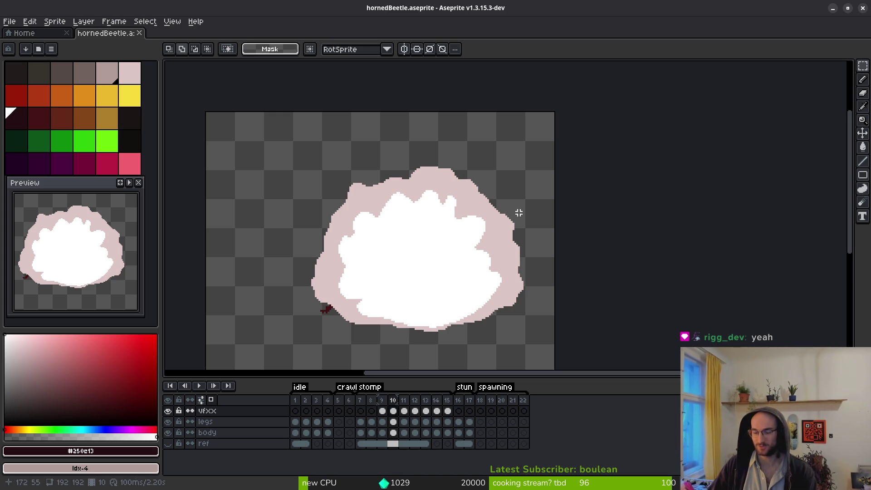
{"action": "scroll", "coordinate": [488, 227], "scroll_direction": "down", "scroll_amount": 1}
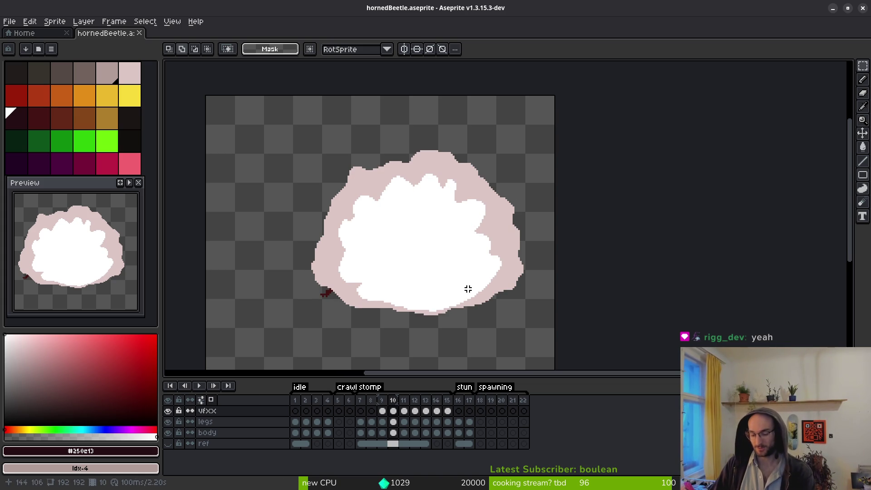
{"action": "key", "text": "m"}
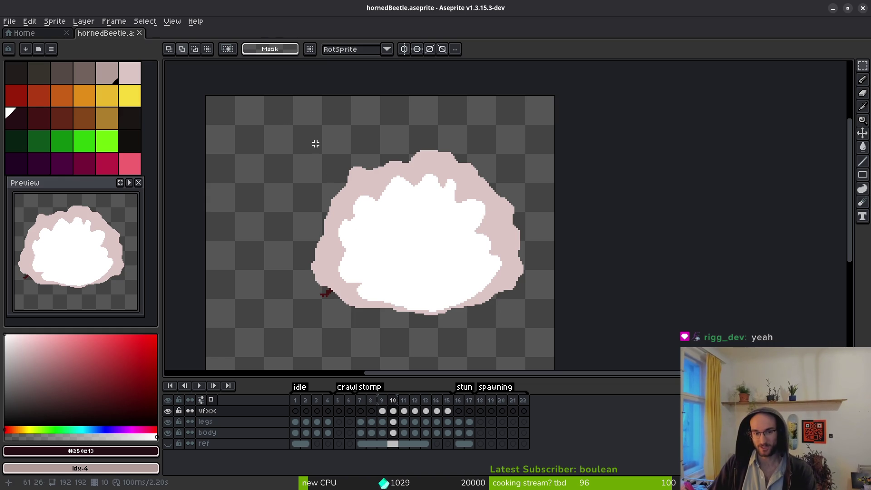
{"action": "left_click_drag", "start_coordinate": [294, 129], "coordinate": [613, 356]}
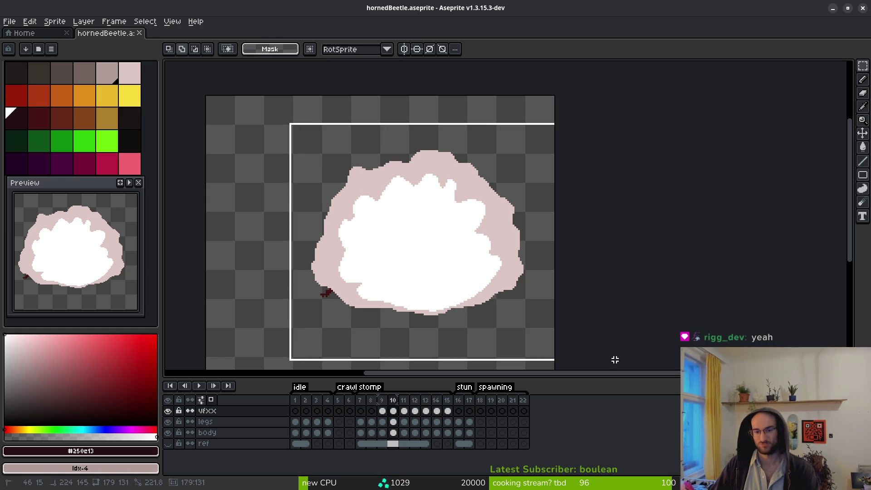
{"action": "key", "text": "ctrl+d"}
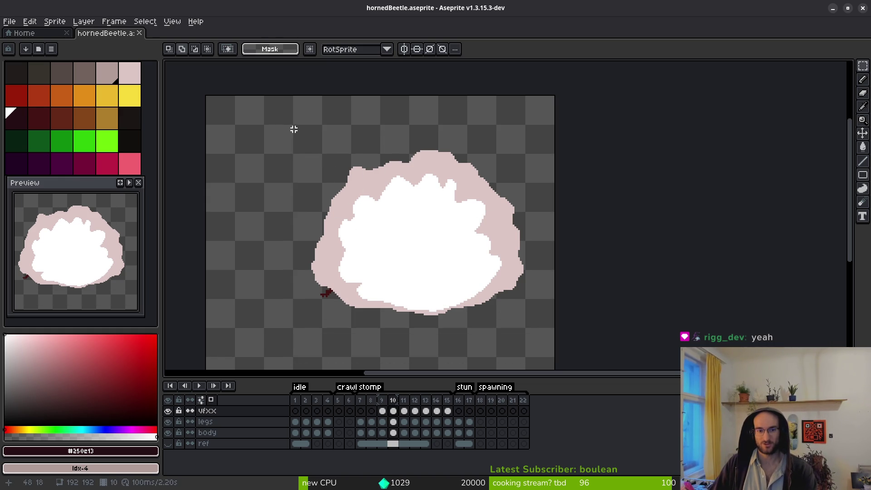
{"action": "mouse_move", "coordinate": [294, 129]}
{"action": "left_mouse_down"}
{"action": "mouse_move", "coordinate": [481, 313]}
{"action": "mouse_move", "coordinate": [548, 343]}
{"action": "left_mouse_up"}
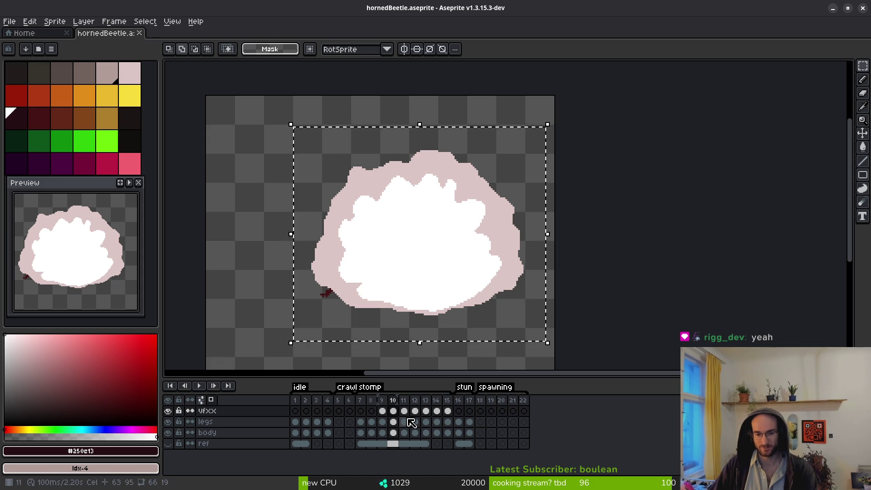
Copy the selected cloud, then test deleting it and restore it with undo.
{"action": "left_click", "coordinate": [46, 38]}
{"action": "left_click", "coordinate": [97, 35]}
{"action": "key", "text": "ctrl+Tab"}
{"action": "left_click", "coordinate": [97, 36]}
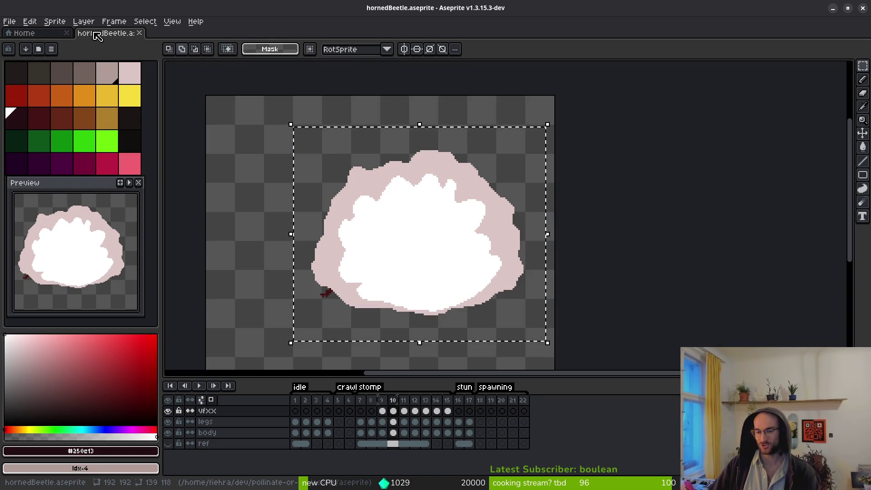
{"action": "key", "text": "Delete"}
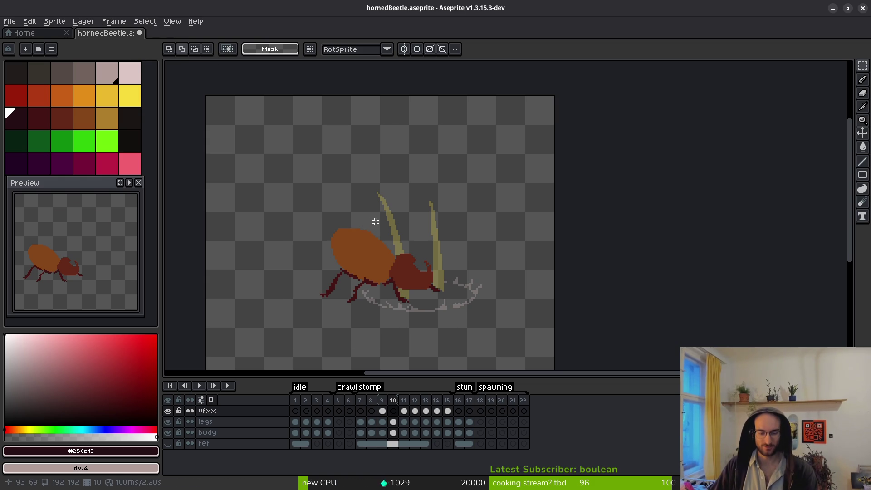
{"action": "key", "text": "ctrl+z"}
{"action": "left_click", "coordinate": [9, 21]}
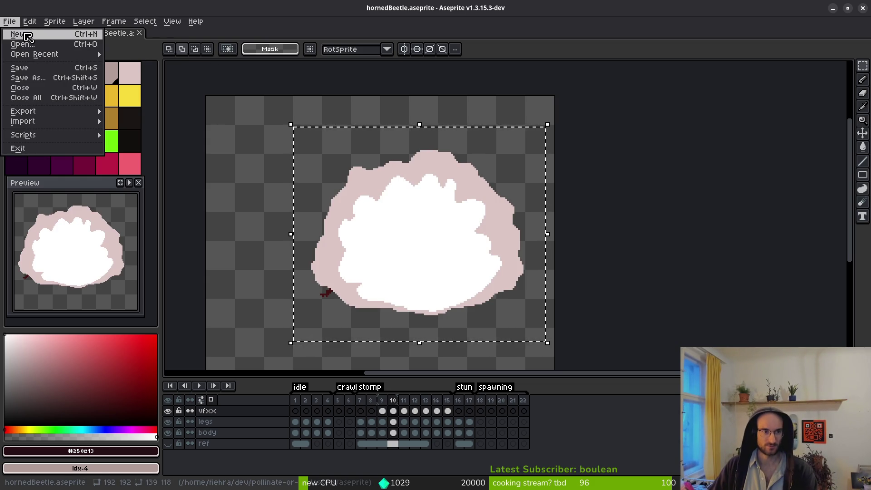
Create a new sprite with a 128 by 128 canvas.
{"action": "left_click", "coordinate": [10, 33]}
{"action": "type", "text": "128"}
{"action": "key", "text": "Tab"}
{"action": "type", "text": "128"}
{"action": "key", "text": "Return"}
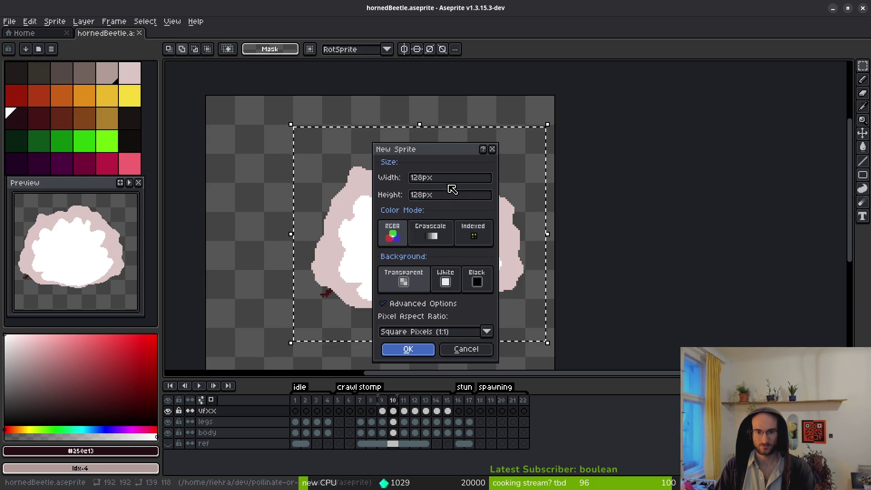
Paste the copied smoke cloud into the new sprite and drag it higher on the canvas.
{"action": "key", "text": "ctrl+v"}
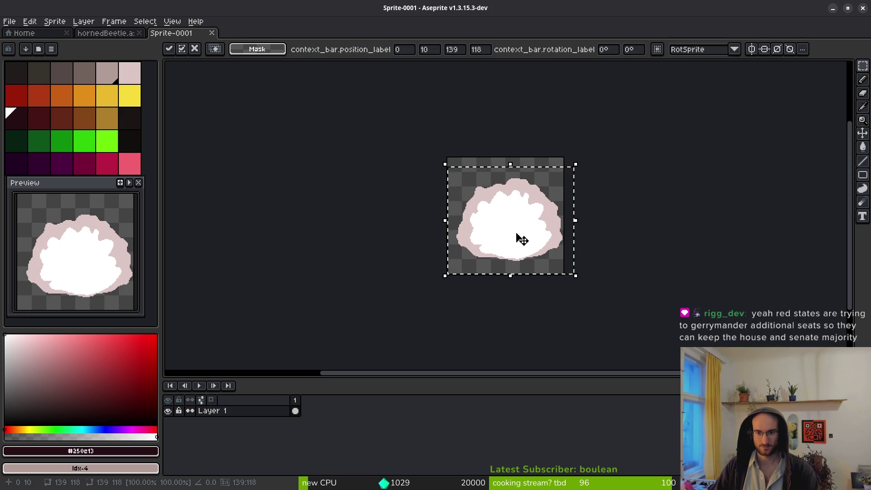
{"action": "scroll", "coordinate": [517, 237], "scroll_direction": "up", "scroll_amount": 4}
{"action": "scroll", "coordinate": [515, 235], "scroll_direction": "down", "scroll_amount": 2}
{"action": "mouse_move", "coordinate": [507, 241]}
{"action": "left_mouse_down"}
{"action": "mouse_move", "coordinate": [501, 259]}
{"action": "mouse_move", "coordinate": [491, 248]}
{"action": "left_mouse_up"}
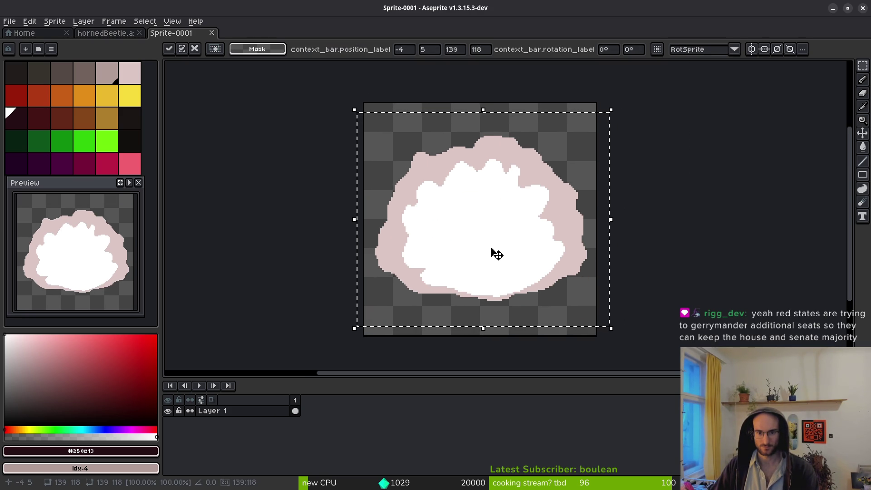
{"action": "mouse_move", "coordinate": [491, 248]}
{"action": "left_mouse_down"}
{"action": "mouse_move", "coordinate": [493, 219]}
{"action": "mouse_move", "coordinate": [494, 228]}
{"action": "left_mouse_up"}
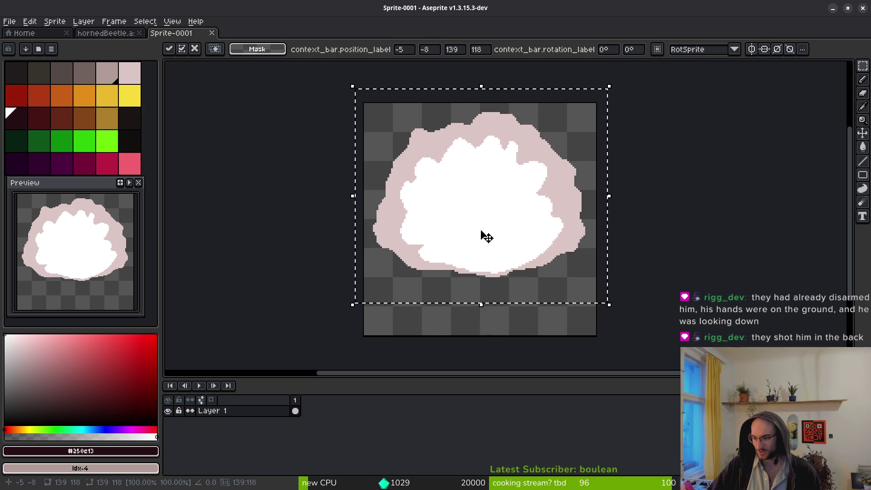
{"action": "scroll", "coordinate": [492, 293], "scroll_direction": "right", "scroll_amount": 1}
{"action": "scroll", "coordinate": [491, 293], "scroll_direction": "up", "scroll_amount": 1}
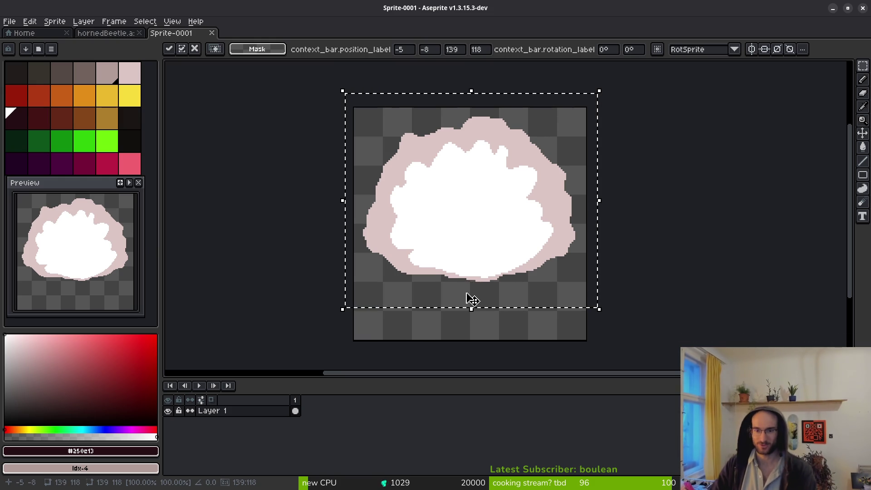
{"action": "scroll", "coordinate": [478, 236], "scroll_direction": "up", "scroll_amount": 1}
{"action": "left_click_drag", "start_coordinate": [477, 236], "coordinate": [483, 254]}
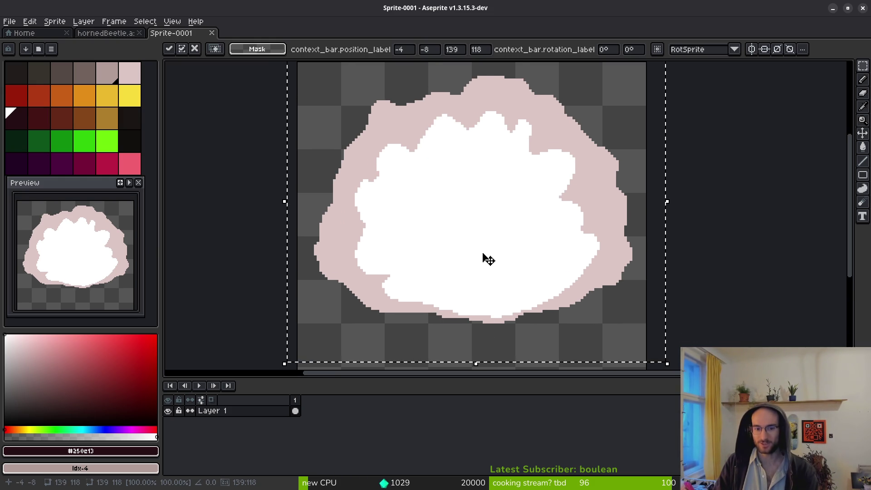
{"action": "scroll", "coordinate": [488, 259], "scroll_direction": "down", "scroll_amount": 1}
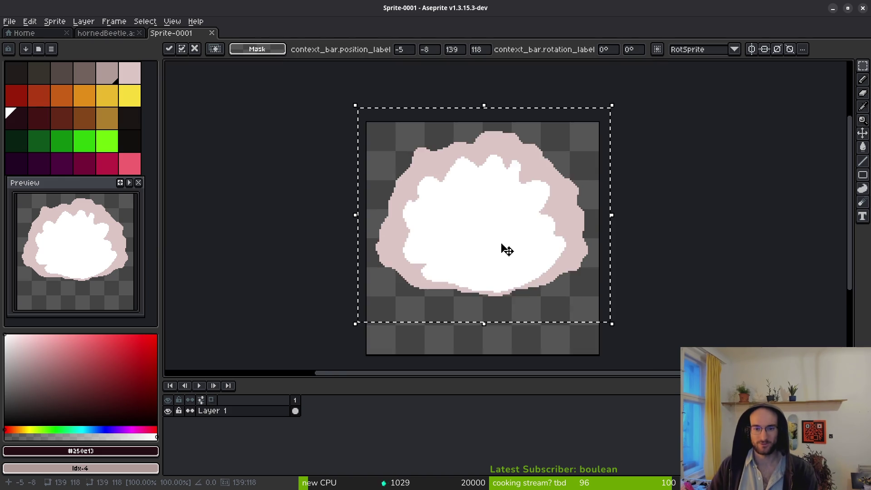
Commit the pasted cloud's placement so it sits fully inside the 128×128 canvas on Layer 1.
{"action": "key", "text": "ctrl+d"}
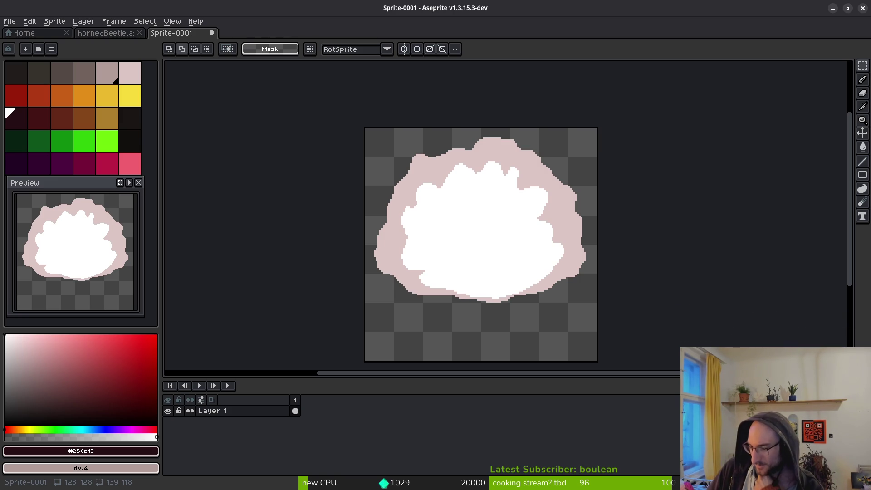
{"action": "left_click_drag", "start_coordinate": [442, 243], "coordinate": [449, 249]}
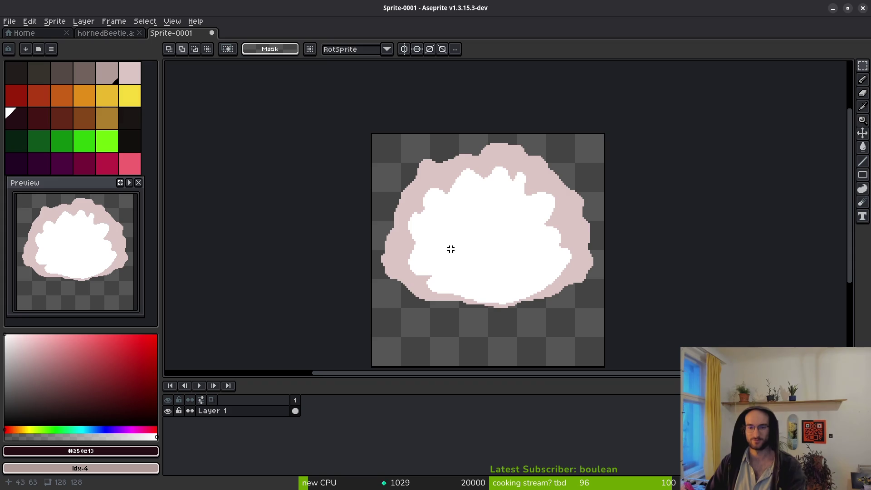
Bring up the Save File dialog for Sprite-0001 with Ctrl+S.
{"action": "scroll", "coordinate": [459, 233], "scroll_direction": "up", "scroll_amount": 1}
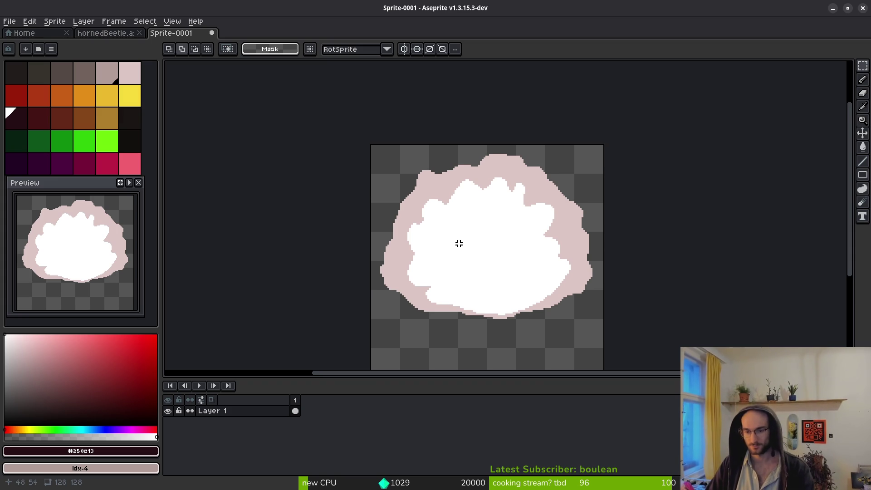
{"action": "scroll", "coordinate": [454, 261], "scroll_direction": "right", "scroll_amount": 1}
{"action": "key", "text": "ctrl+s"}
{"action": "key", "text": "Escape"}
{"action": "key", "text": "ctrl+s"}
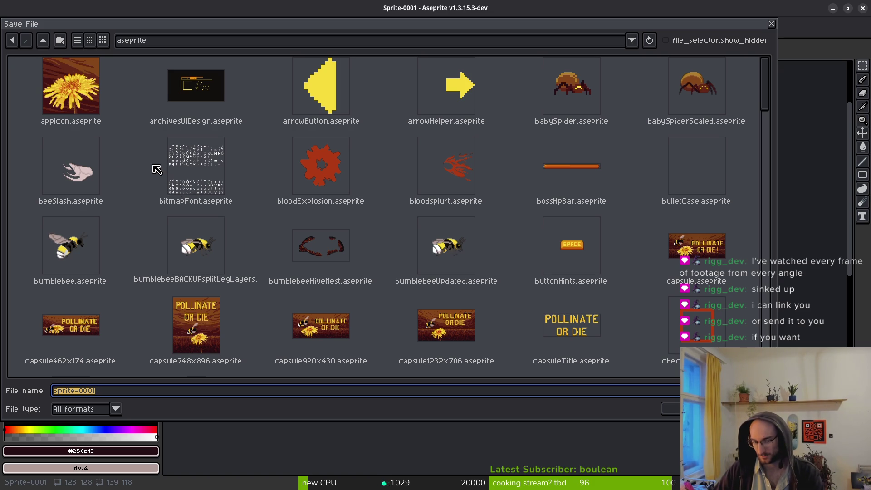
Enter slamExplosion as the file name and save it in the aseprite folder.
{"action": "scroll", "coordinate": [195, 186], "scroll_direction": "down", "scroll_amount": 10}
{"action": "scroll", "coordinate": [498, 254], "scroll_direction": "up", "scroll_amount": 10}
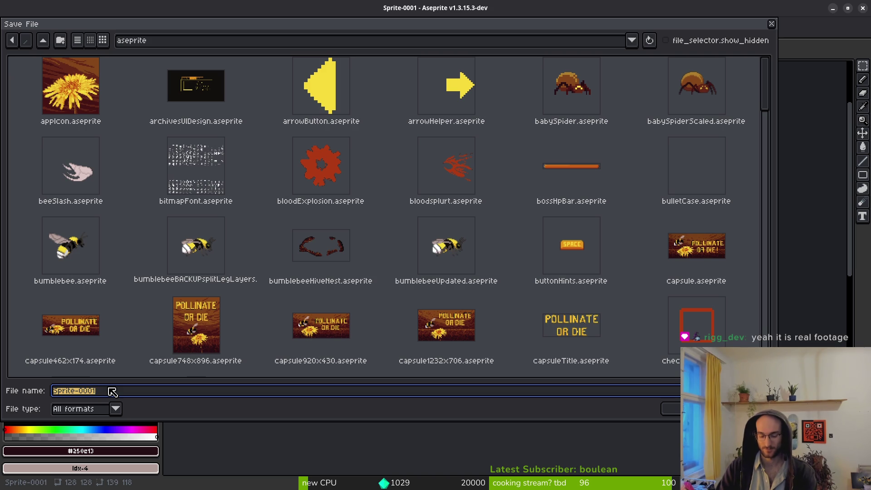
{"action": "type", "text": "slamExplosion"}
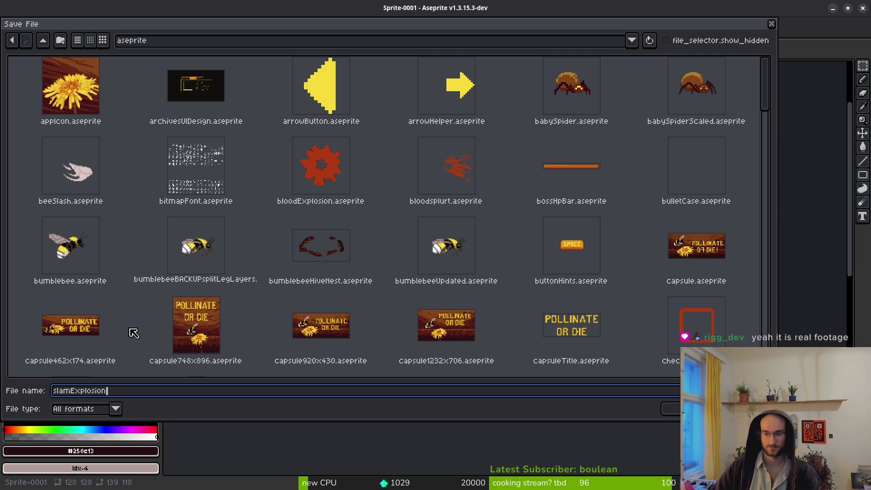
{"action": "left_click", "coordinate": [672, 409]}
{"action": "scroll", "coordinate": [426, 264], "scroll_direction": "down", "scroll_amount": 3}
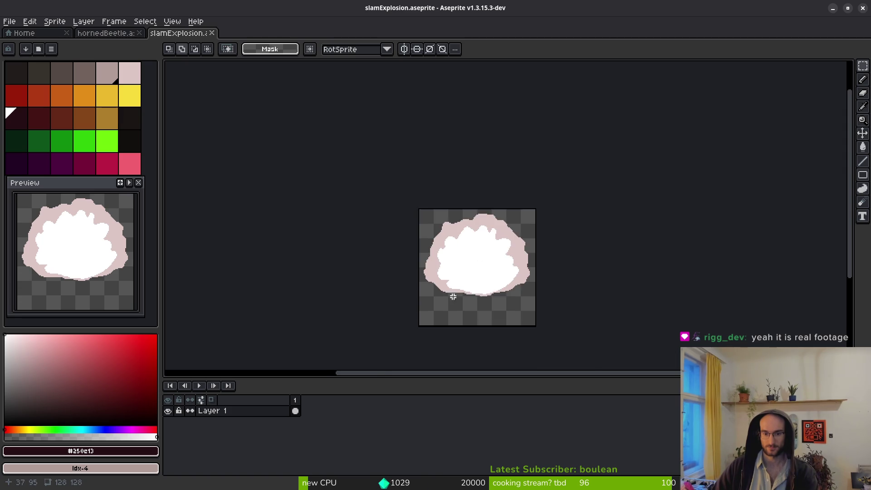
Erase stray pink pixels along the cloud's lower edge and save slamExplosion.
{"action": "scroll", "coordinate": [445, 277], "scroll_direction": "up", "scroll_amount": 8}
{"action": "key", "text": "e"}
{"action": "scroll", "coordinate": [383, 247], "scroll_direction": "up", "scroll_amount": 2}
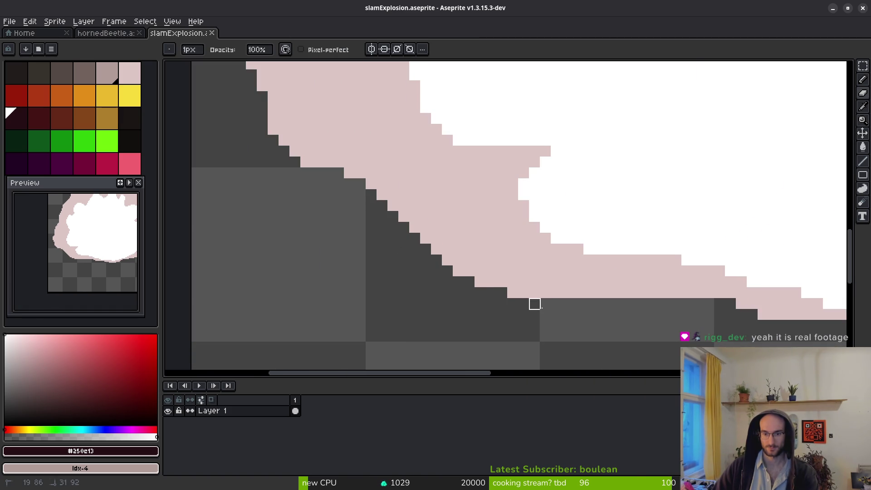
{"action": "left_click_drag", "start_coordinate": [534, 303], "coordinate": [502, 292]}
{"action": "mouse_move", "coordinate": [436, 260]}
{"action": "left_mouse_down"}
{"action": "mouse_move", "coordinate": [535, 301]}
{"action": "mouse_move", "coordinate": [566, 301]}
{"action": "mouse_move", "coordinate": [556, 291]}
{"action": "mouse_move", "coordinate": [567, 304]}
{"action": "left_mouse_up"}
{"action": "scroll", "coordinate": [573, 336], "scroll_direction": "down", "scroll_amount": 3}
{"action": "scroll", "coordinate": [537, 334], "scroll_direction": "down", "scroll_amount": 2}
{"action": "scroll", "coordinate": [534, 331], "scroll_direction": "up", "scroll_amount": 3}
{"action": "scroll", "coordinate": [424, 297], "scroll_direction": "up", "scroll_amount": 1}
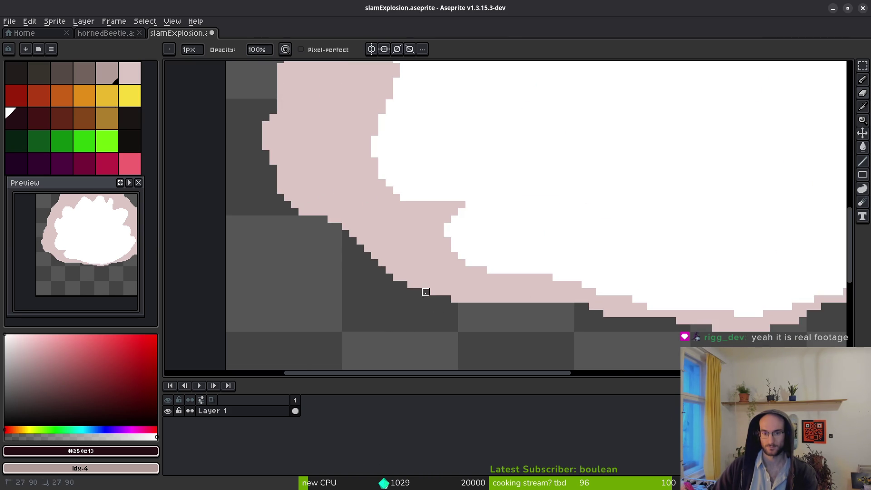
{"action": "scroll", "coordinate": [456, 301], "scroll_direction": "down", "scroll_amount": 3}
{"action": "scroll", "coordinate": [460, 327], "scroll_direction": "down", "scroll_amount": 1}
{"action": "key", "text": "ctrl+s"}
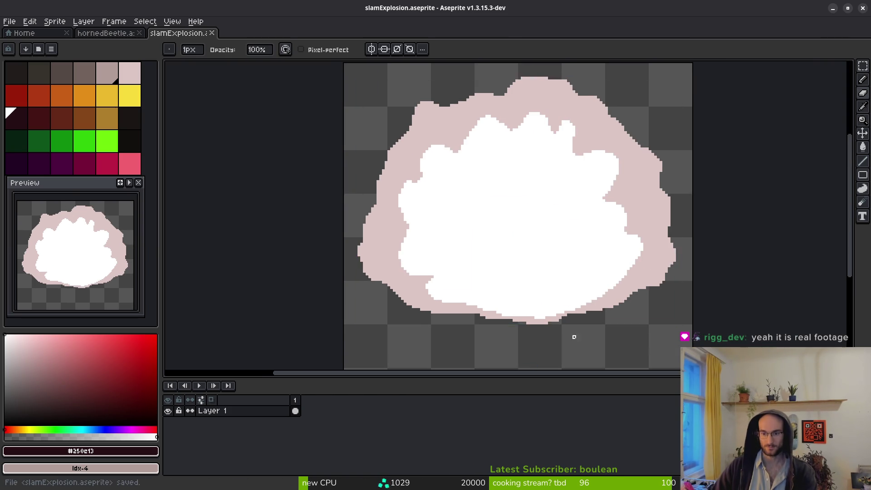
Erase a remaining pink pixel on the lower-right edge and save again.
{"action": "scroll", "coordinate": [538, 330], "scroll_direction": "down", "scroll_amount": 2}
{"action": "scroll", "coordinate": [571, 310], "scroll_direction": "up", "scroll_amount": 5}
{"action": "scroll", "coordinate": [571, 310], "scroll_direction": "down", "scroll_amount": 2}
{"action": "scroll", "coordinate": [574, 286], "scroll_direction": "up", "scroll_amount": 3}
{"action": "left_click", "coordinate": [573, 259]}
{"action": "scroll", "coordinate": [587, 282], "scroll_direction": "down", "scroll_amount": 3}
{"action": "key", "text": "ctrl+s"}
Add five empty frames after the smoke cloud and switch to the hornedBeetle sprite.
{"action": "scroll", "coordinate": [567, 254], "scroll_direction": "up", "scroll_amount": 3}
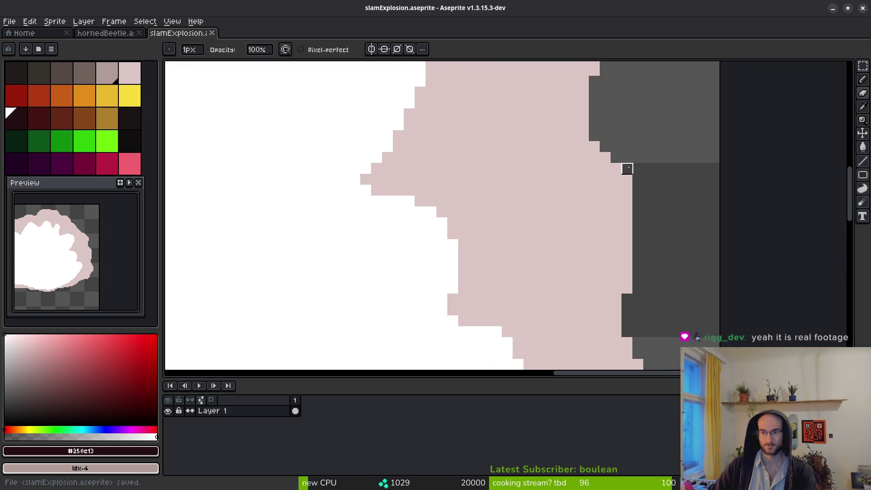
{"action": "scroll", "coordinate": [655, 227], "scroll_direction": "down", "scroll_amount": 4}
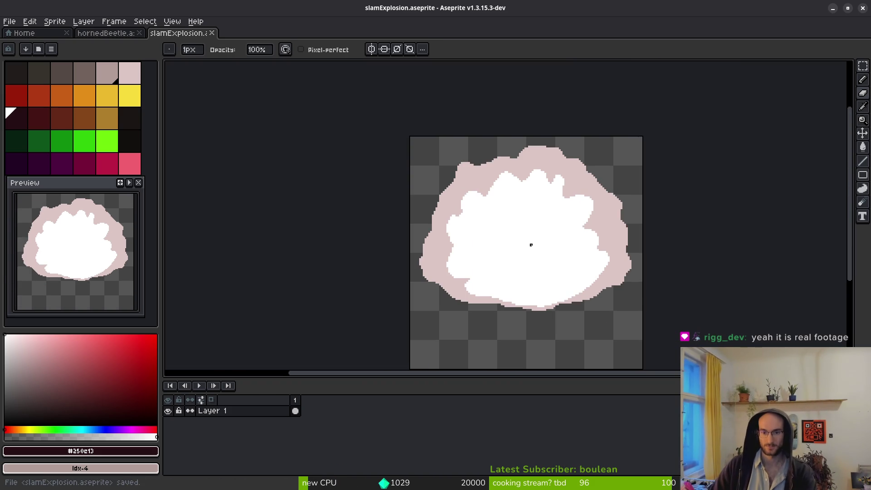
{"action": "scroll", "coordinate": [491, 279], "scroll_direction": "right", "scroll_amount": 2}
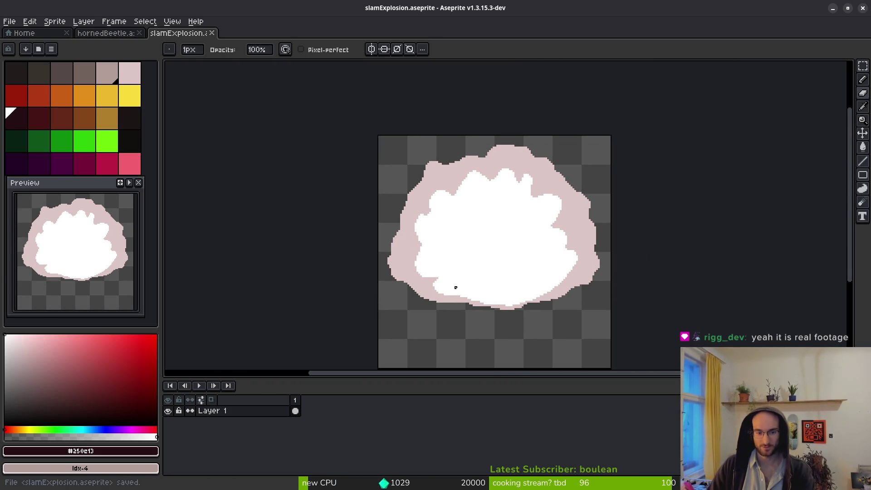
{"action": "key", "text": "alt+n"}
{"action": "key", "text": "alt+n"}
{"action": "key", "text": "alt+n"}
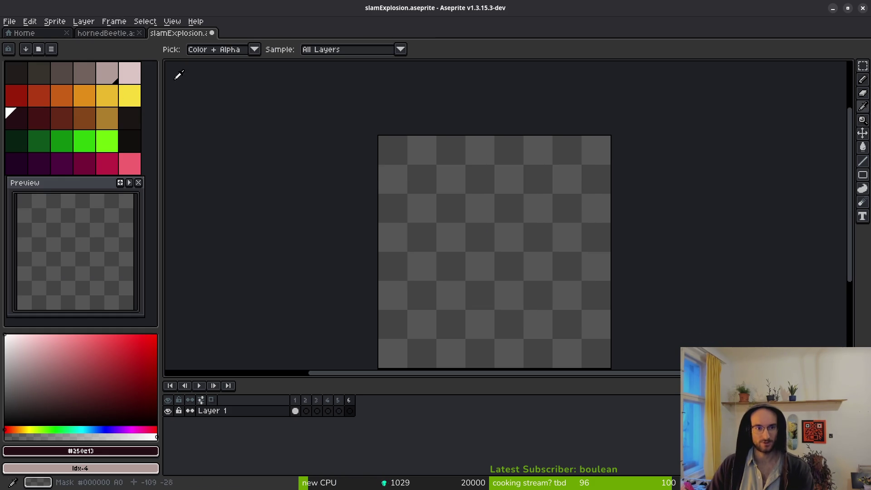
{"action": "key", "text": "ctrl+Tab"}
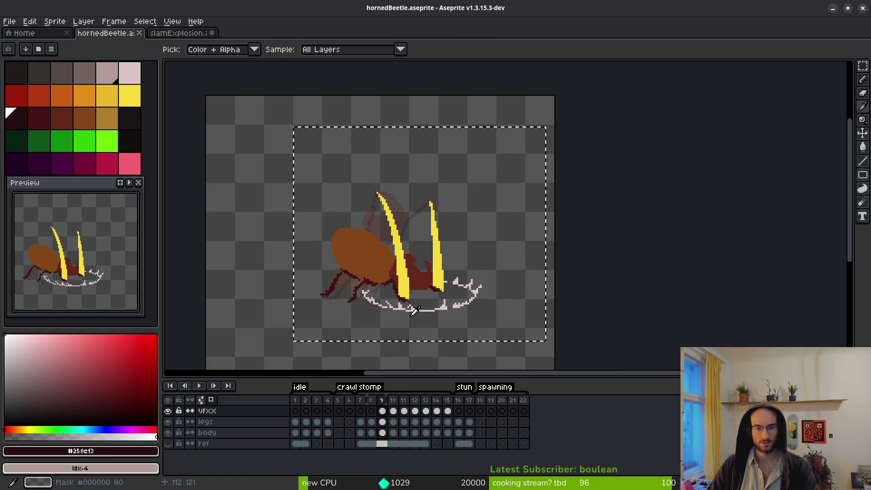
Marquee-select the whole beetle, test a cut and undo, then deselect and leave Aseprite.
{"action": "key", "text": "m"}
{"action": "key", "text": "ctrl+d"}
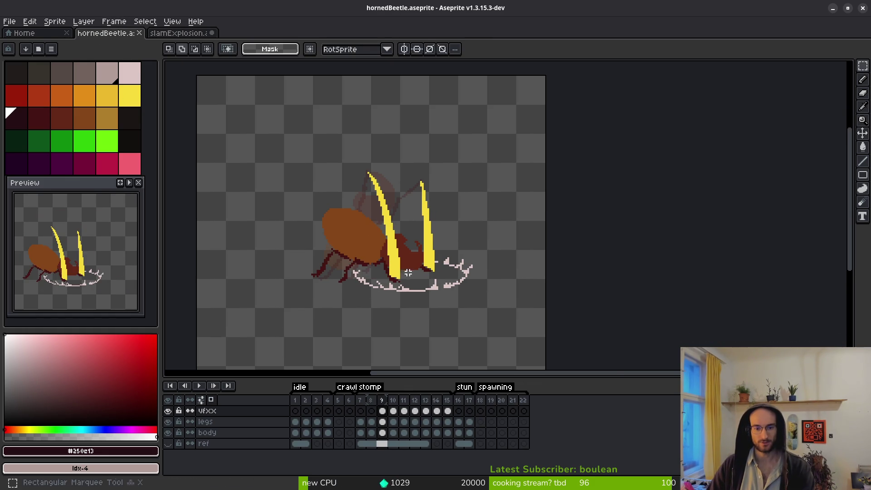
{"action": "mouse_move", "coordinate": [297, 163]}
{"action": "left_mouse_down"}
{"action": "mouse_move", "coordinate": [378, 239]}
{"action": "mouse_move", "coordinate": [508, 336]}
{"action": "left_mouse_up"}
{"action": "key", "text": "ctrl+x"}
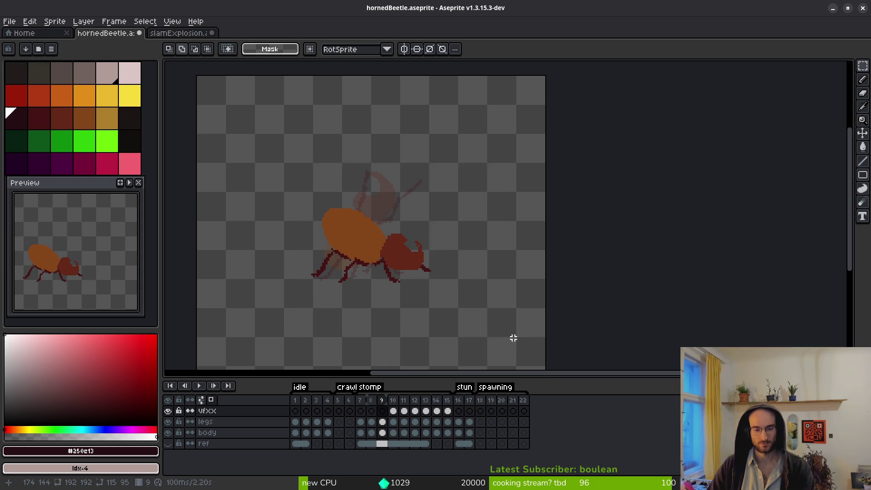
{"action": "key", "text": "ctrl+z"}
{"action": "key", "text": "ctrl+d"}
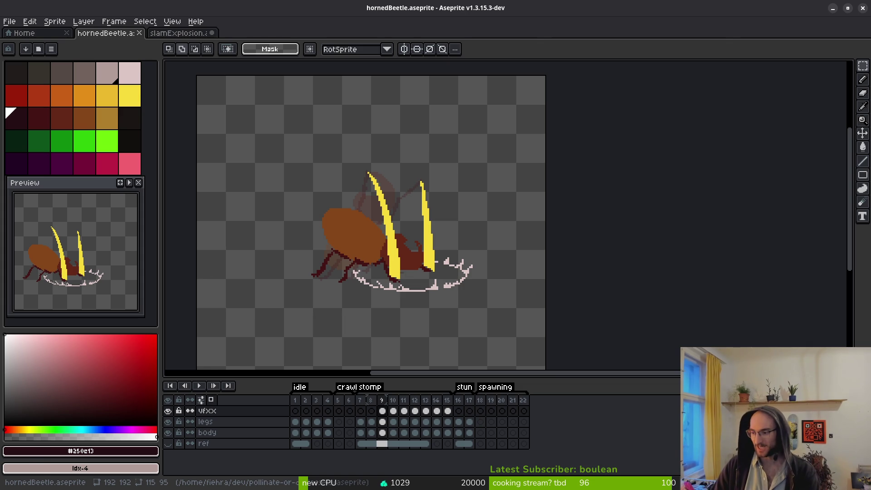
{"action": "key", "text": "alt+Tab"}
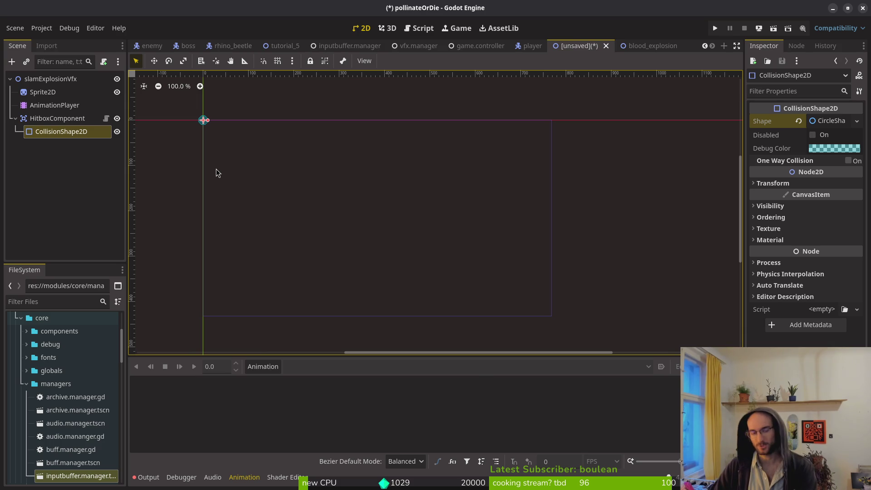
Open spider.tscn in Godot through the quick-open search 'spiderts'.
{"action": "key", "text": "alt+Tab"}
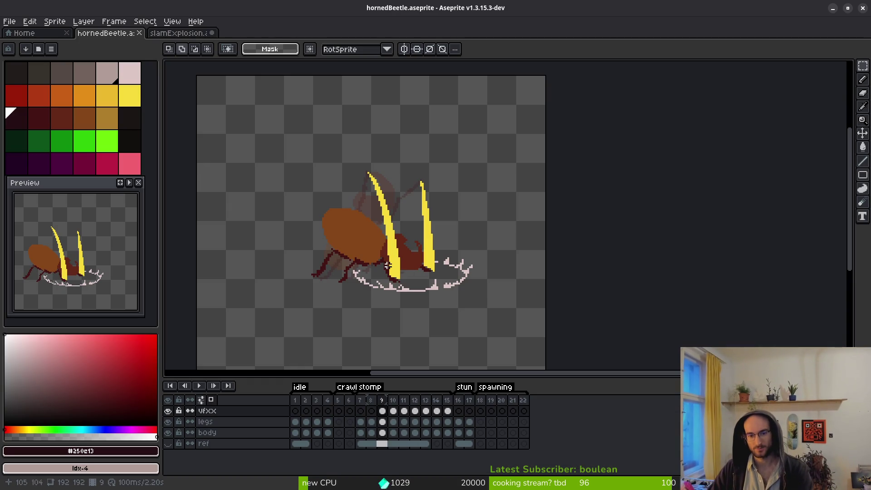
{"action": "key", "text": "i"}
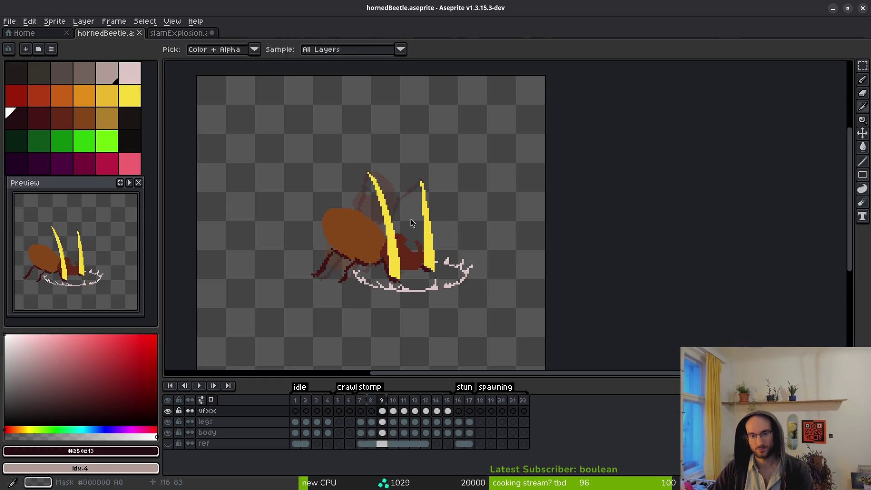
{"action": "key", "text": "alt+Tab"}
{"action": "key", "text": "alt+shift+o"}
{"action": "type", "text": "spiderts"}
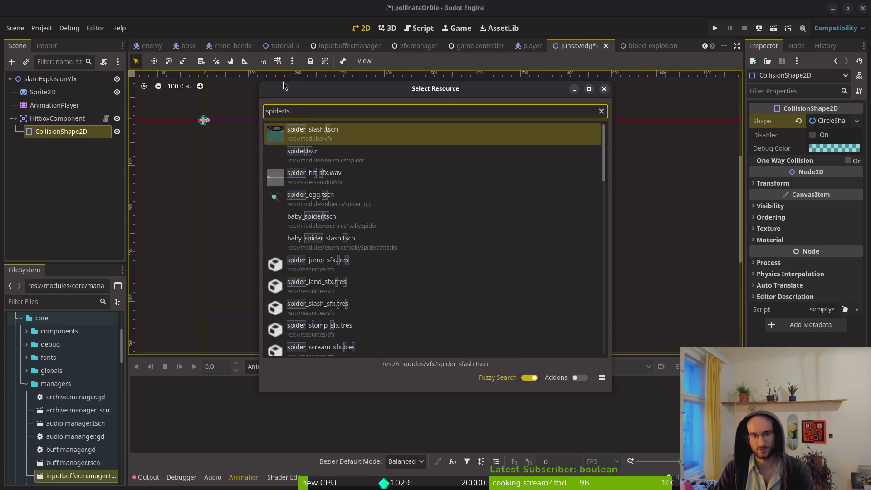
{"action": "key", "text": "Down"}
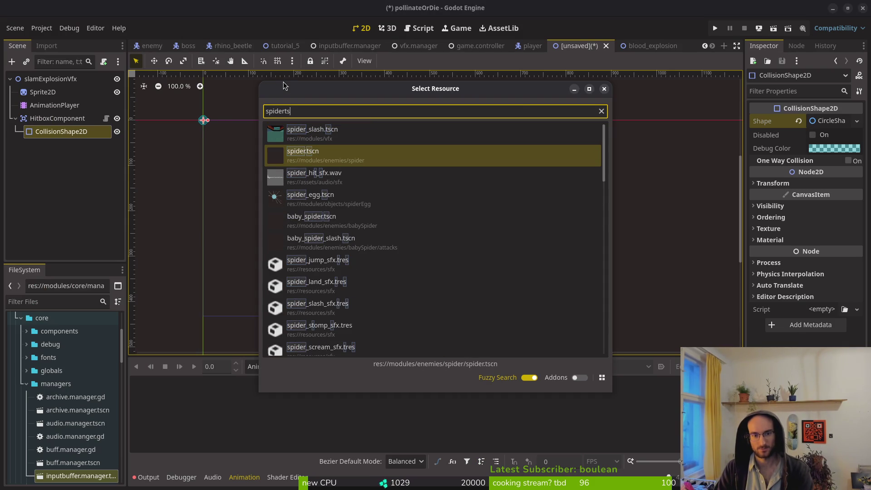
{"action": "key", "text": "Return"}
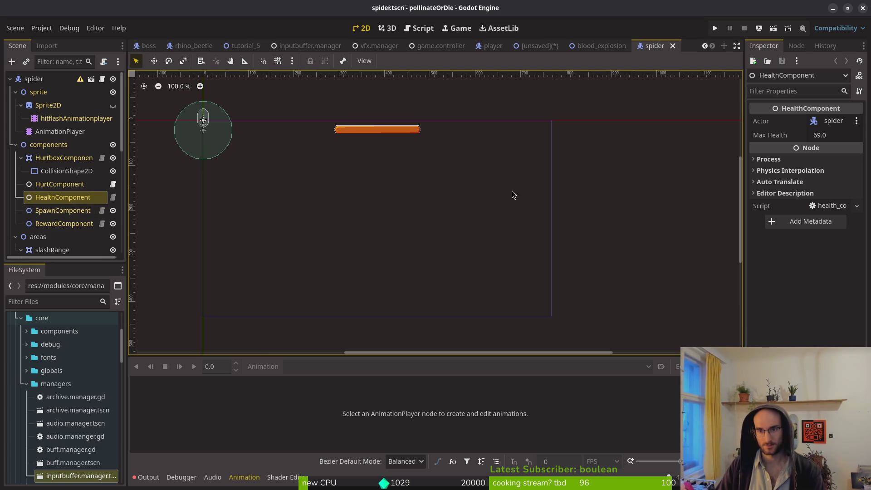
Select the spider's AnimationPlayer and show its list of animations.
{"action": "scroll", "coordinate": [500, 194], "scroll_direction": "left", "scroll_amount": 3}
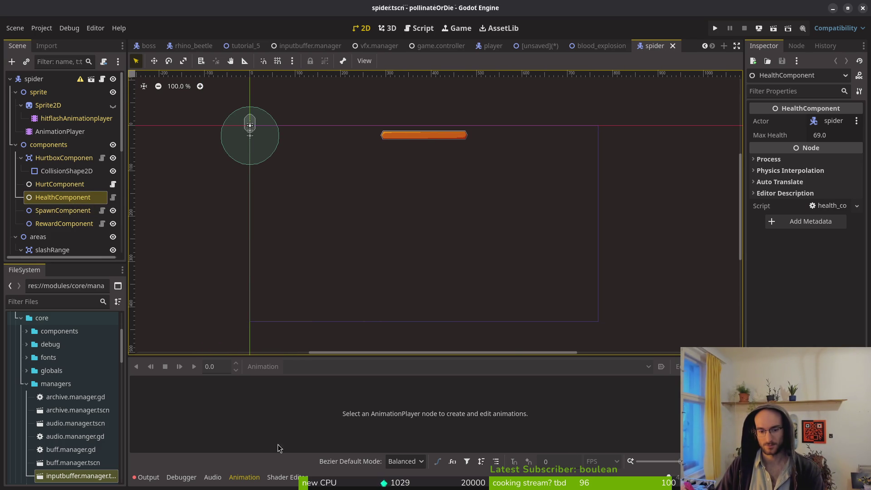
{"action": "left_click", "coordinate": [146, 477]}
{"action": "left_click", "coordinate": [232, 480]}
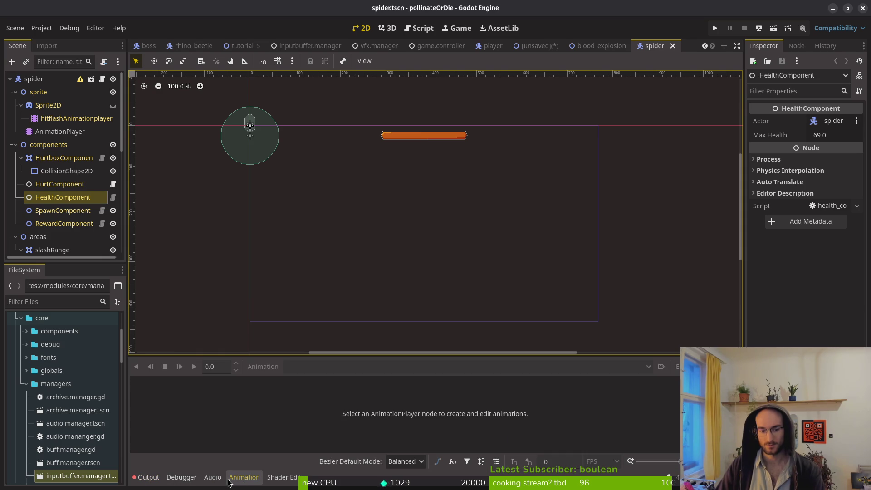
{"action": "left_click", "coordinate": [61, 131]}
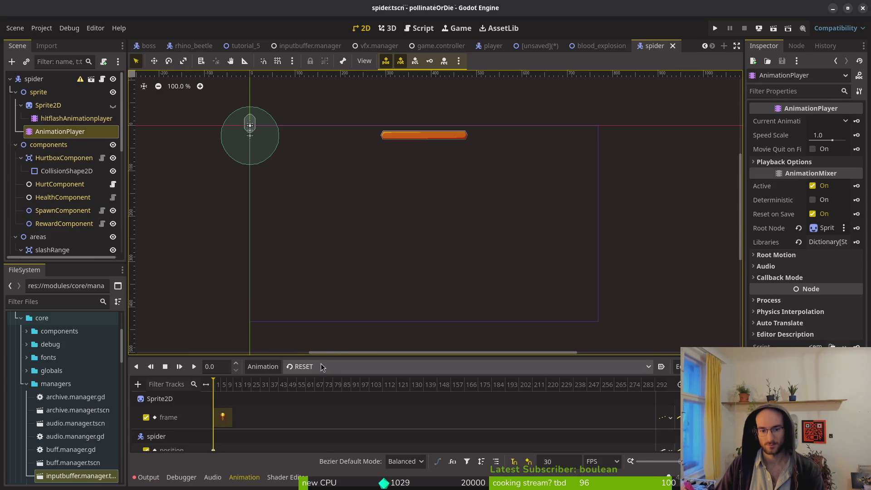
{"action": "left_click", "coordinate": [321, 365]}
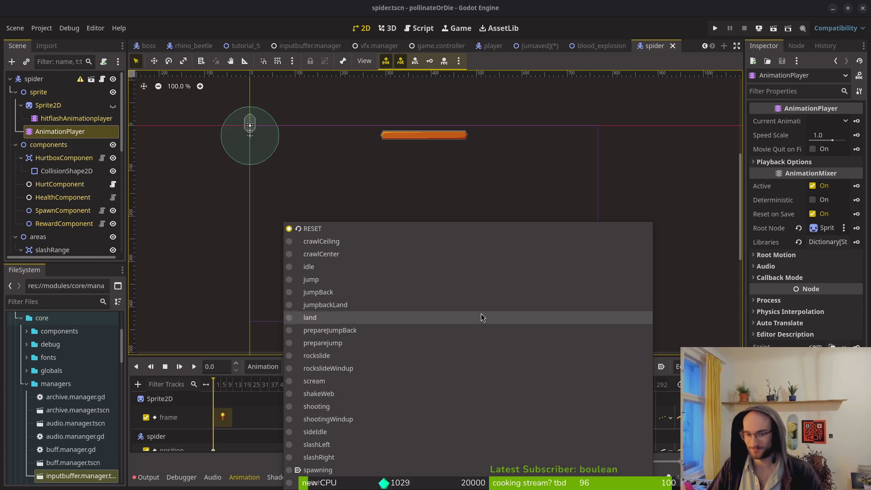
Preview the jumpbackLand, preparejump and jump animations in turn.
{"action": "left_click", "coordinate": [352, 304]}
{"action": "left_click", "coordinate": [363, 366]}
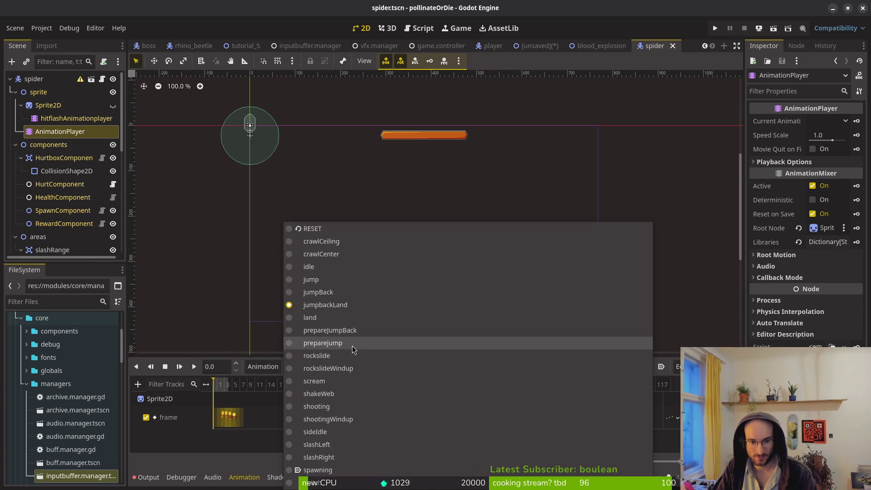
{"action": "left_click", "coordinate": [344, 343]}
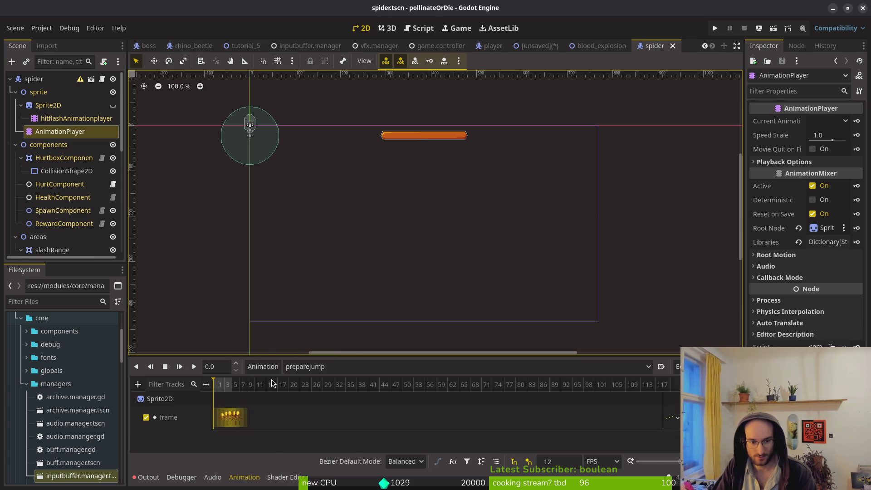
{"action": "left_click", "coordinate": [308, 367]}
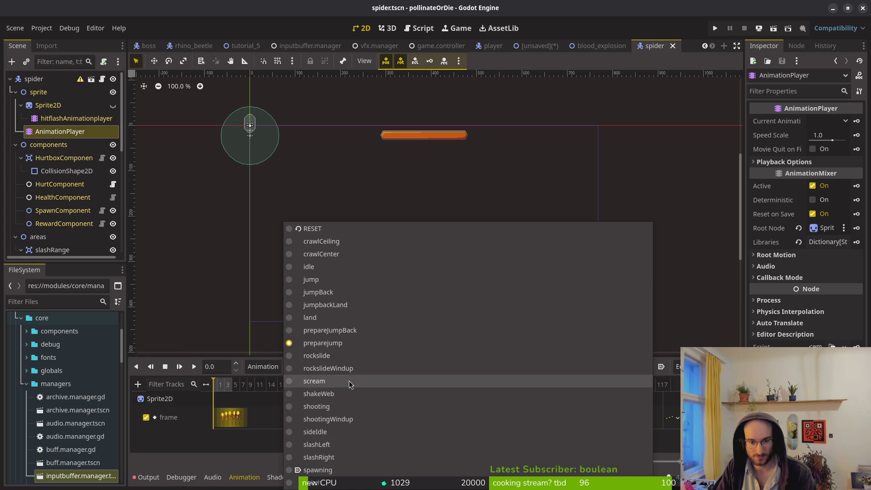
{"action": "left_click", "coordinate": [317, 280]}
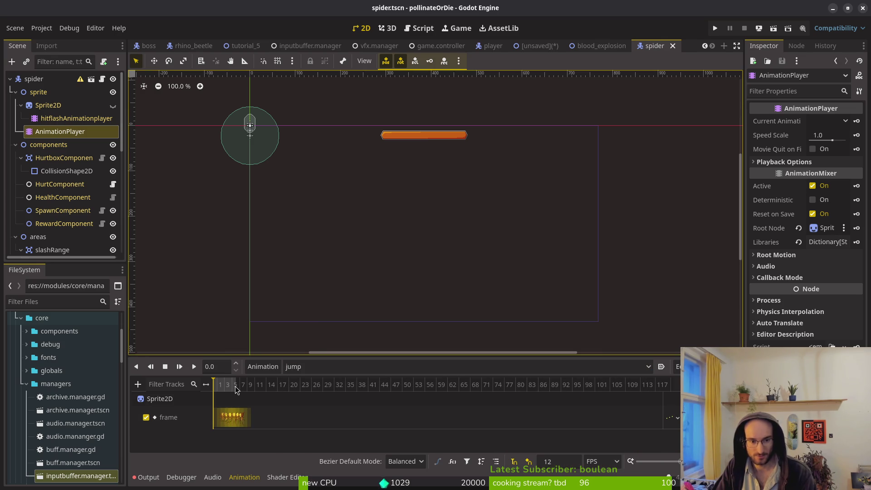
{"action": "scroll", "coordinate": [235, 386], "scroll_direction": "up", "scroll_amount": 5}
Load rockslideWindup, center the spider, make its Sprite2D visible and play the animation.
{"action": "left_click", "coordinate": [340, 367]}
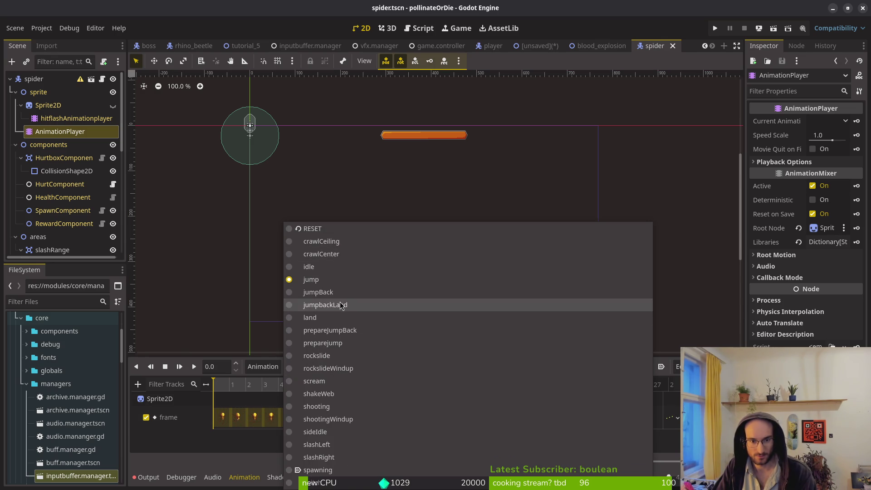
{"action": "left_click", "coordinate": [343, 370]}
{"action": "scroll", "coordinate": [235, 421], "scroll_direction": "up", "scroll_amount": 5}
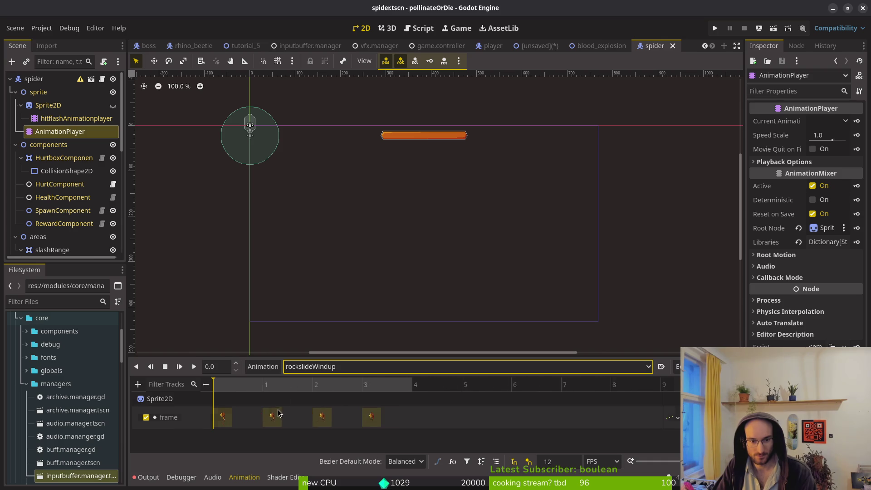
{"action": "left_click_drag", "start_coordinate": [296, 224], "coordinate": [380, 286]}
{"action": "scroll", "coordinate": [363, 277], "scroll_direction": "up", "scroll_amount": 6}
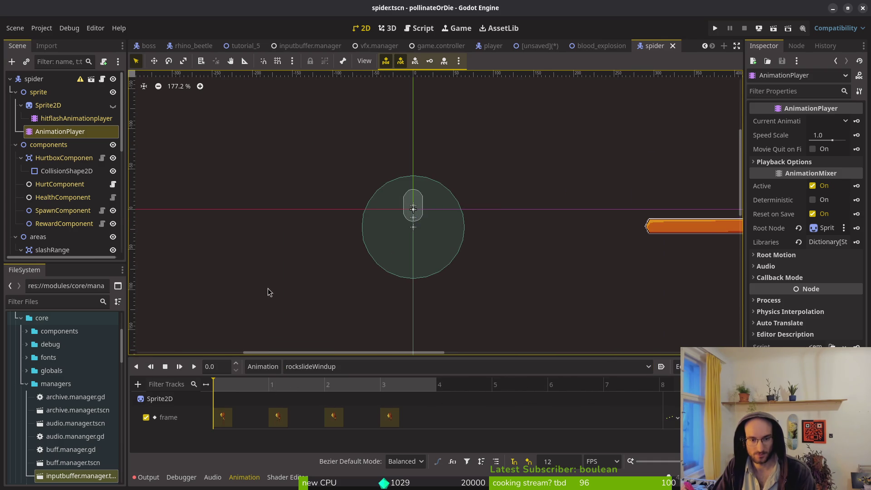
{"action": "left_click", "coordinate": [113, 105]}
{"action": "scroll", "coordinate": [398, 299], "scroll_direction": "up", "scroll_amount": 4}
{"action": "left_click", "coordinate": [179, 367]}
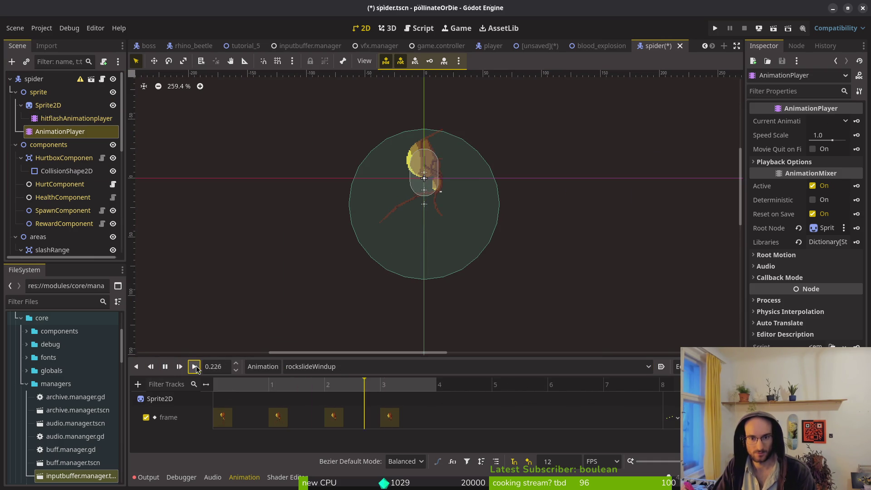
Load and play rockslide, restart it, then play on from frame 2.
{"action": "left_click", "coordinate": [361, 371]}
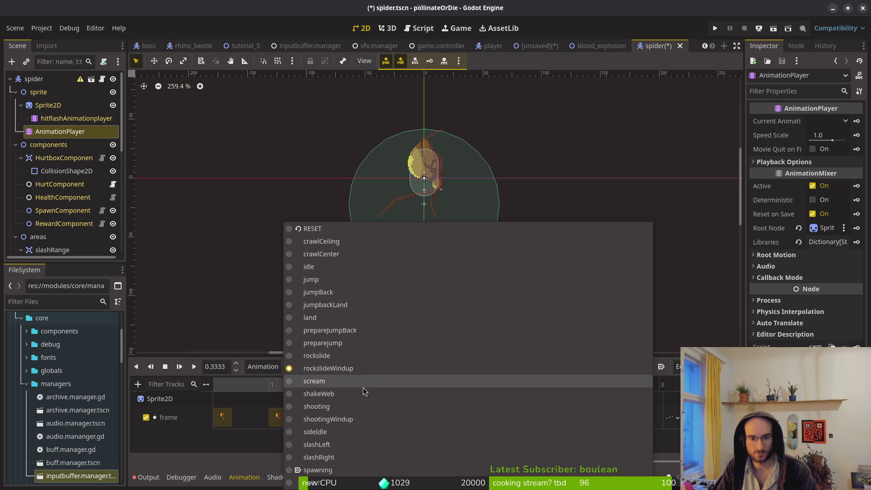
{"action": "left_click", "coordinate": [355, 353]}
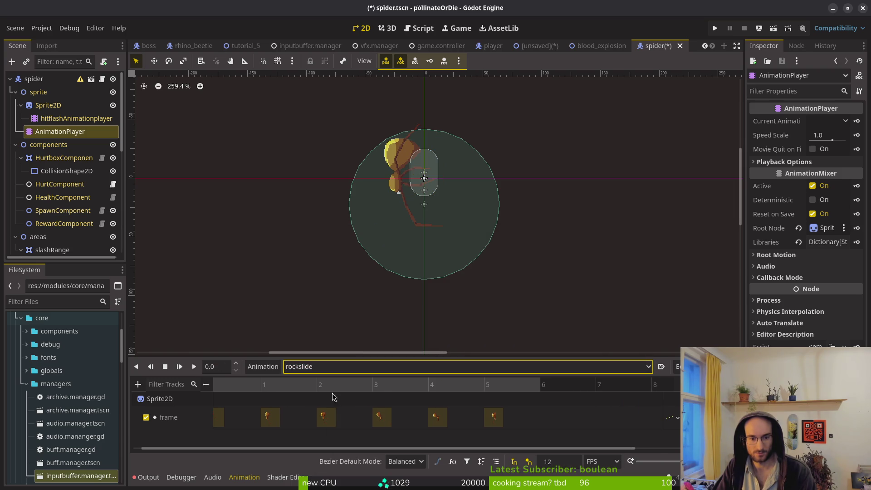
{"action": "left_click", "coordinate": [193, 366]}
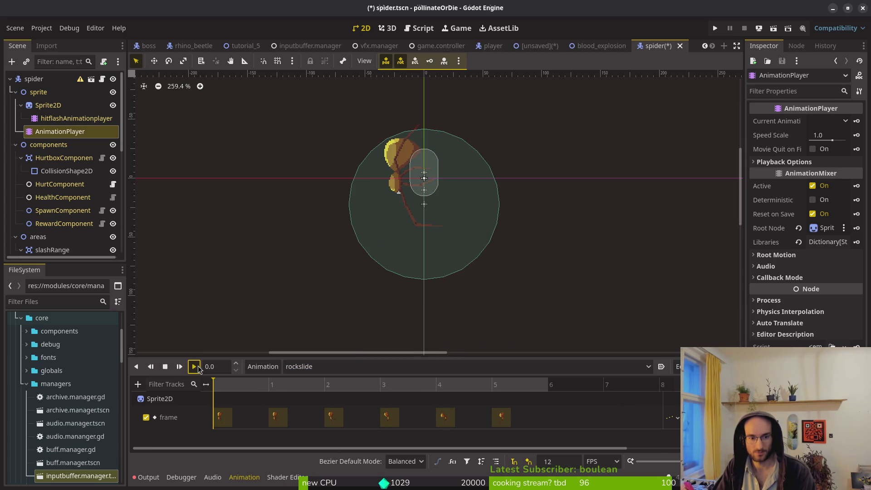
{"action": "left_click", "coordinate": [165, 367]}
{"action": "left_click", "coordinate": [193, 366]}
{"action": "left_click", "coordinate": [236, 394]}
{"action": "left_click_drag", "start_coordinate": [236, 394], "coordinate": [341, 397]}
{"action": "key", "text": "d"}
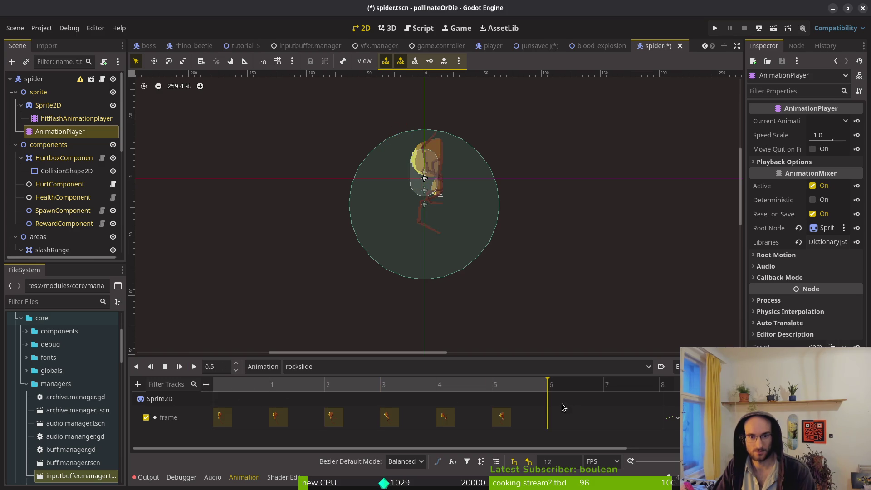
Reload rockslideWindup, play it on a loop and open the animation list.
{"action": "left_click", "coordinate": [359, 366]}
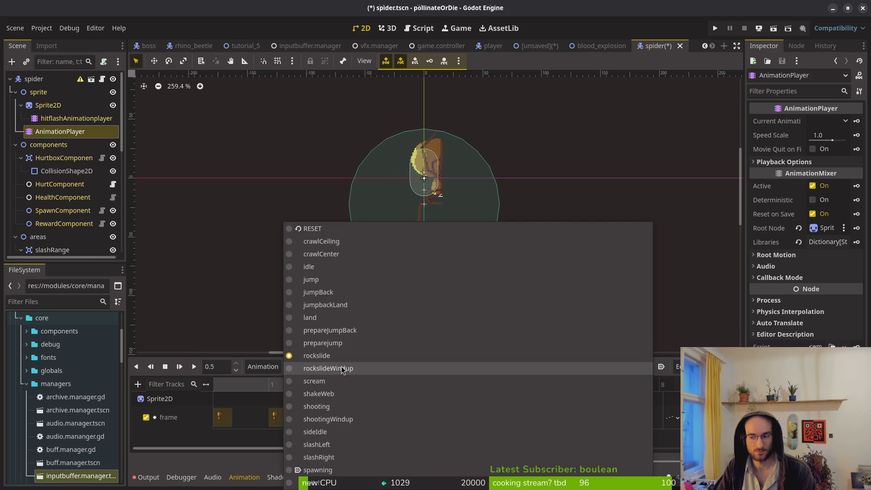
{"action": "left_click", "coordinate": [342, 368]}
{"action": "key", "text": "d"}
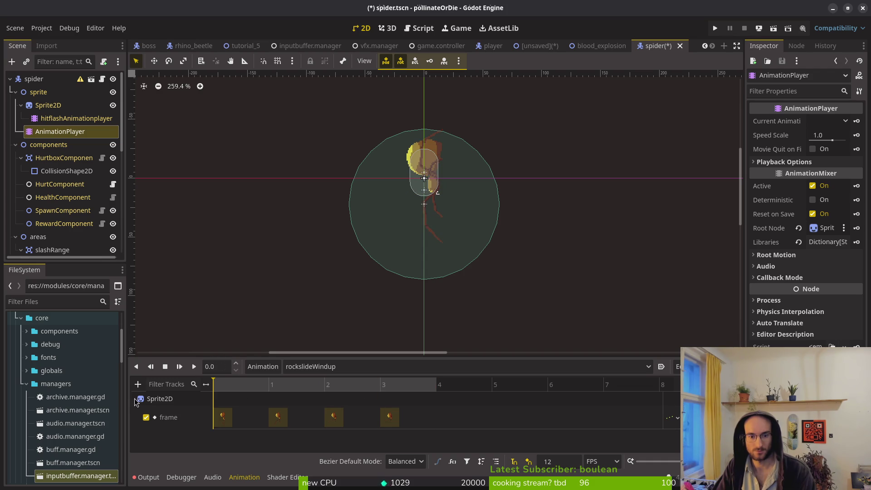
{"action": "left_click", "coordinate": [334, 366]}
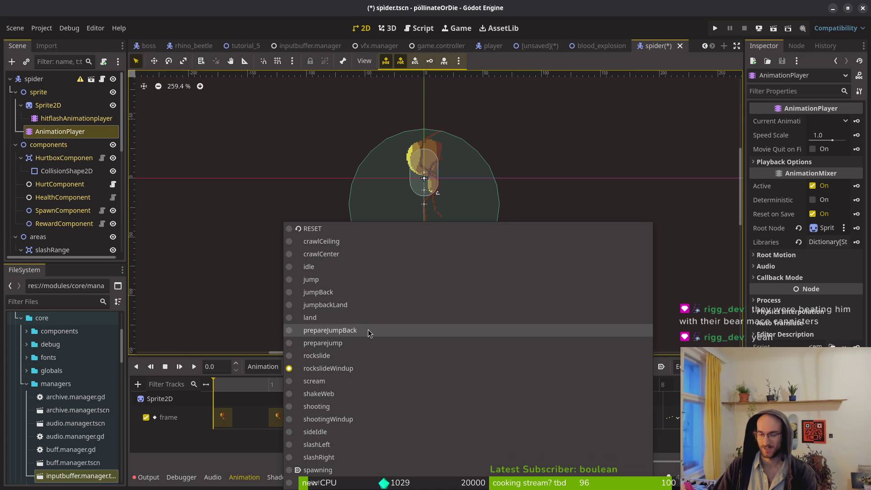
Preview the land, twitch and rockslide animations from the Animation dropdown.
{"action": "left_click", "coordinate": [343, 318]}
{"action": "left_click", "coordinate": [330, 366]}
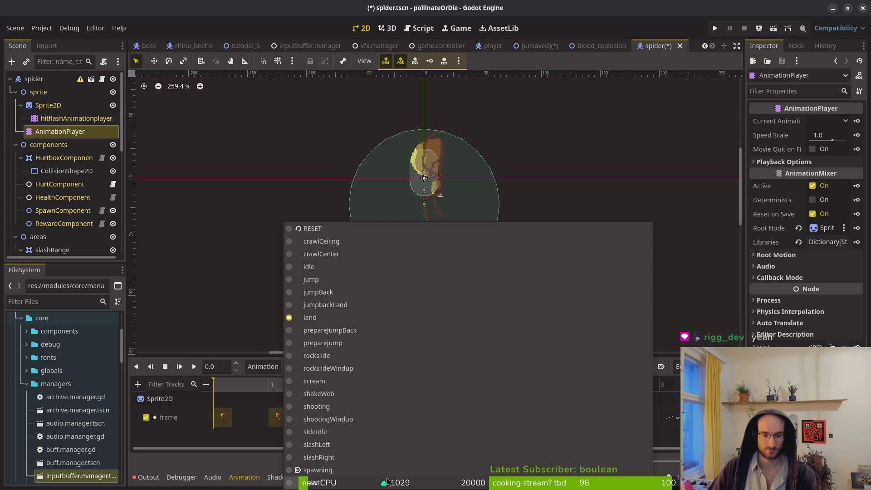
{"action": "left_click", "coordinate": [313, 482]}
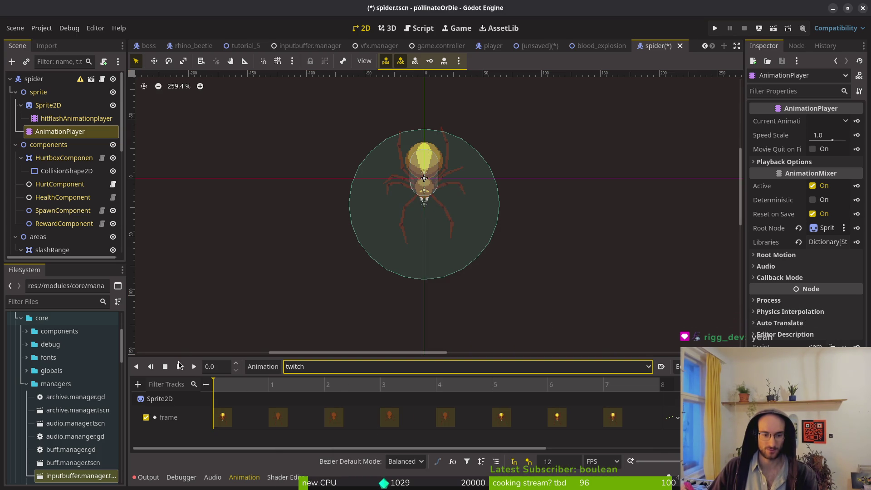
{"action": "left_click", "coordinate": [195, 366]}
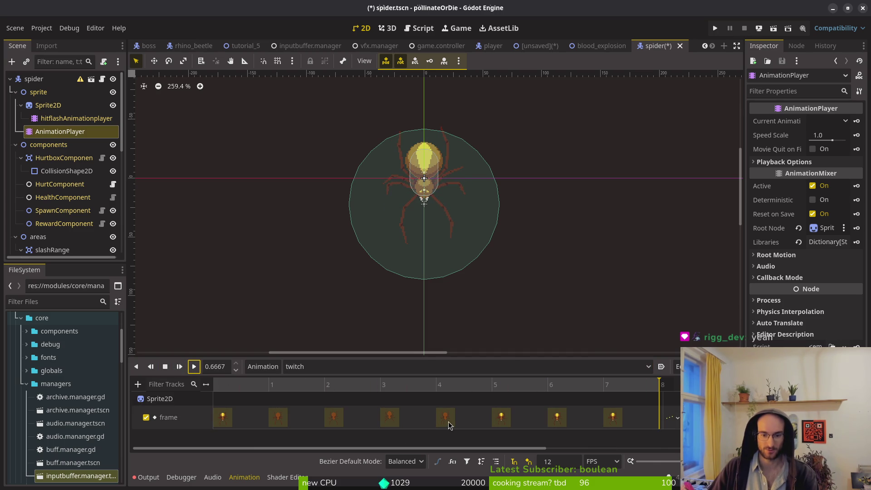
{"action": "left_click", "coordinate": [311, 369]}
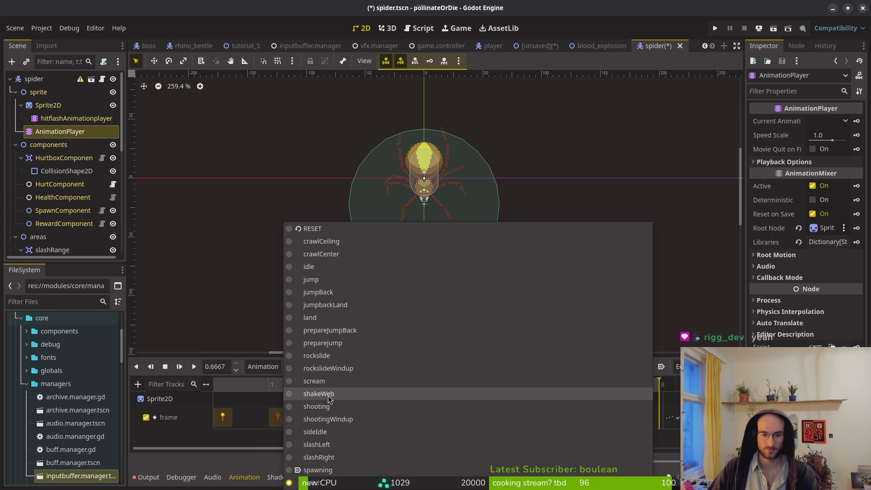
{"action": "left_click", "coordinate": [342, 356]}
Reload rockslideWindup, scrub to frame 3 and play it.
{"action": "left_click", "coordinate": [339, 368]}
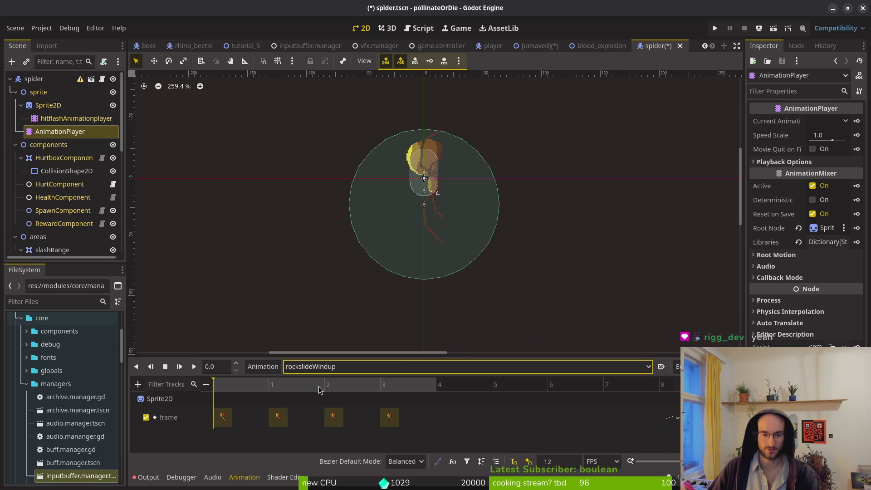
{"action": "left_click_drag", "start_coordinate": [271, 386], "coordinate": [386, 389]}
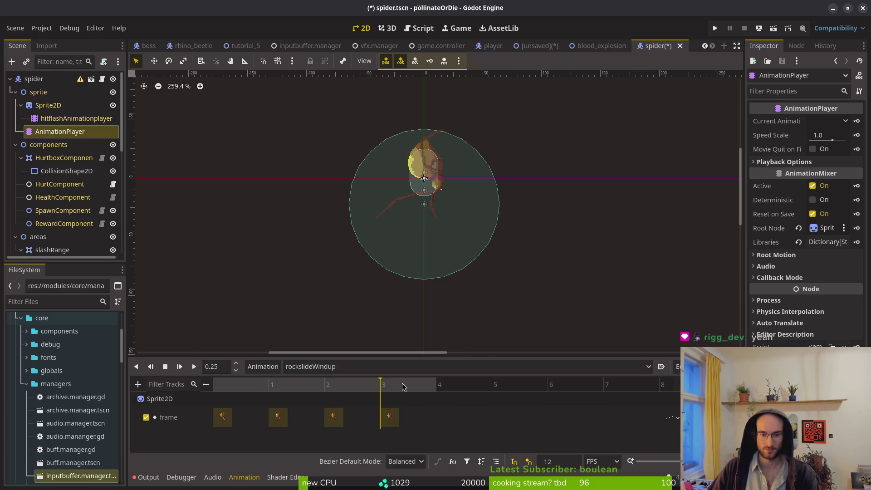
{"action": "key", "text": "shift+d"}
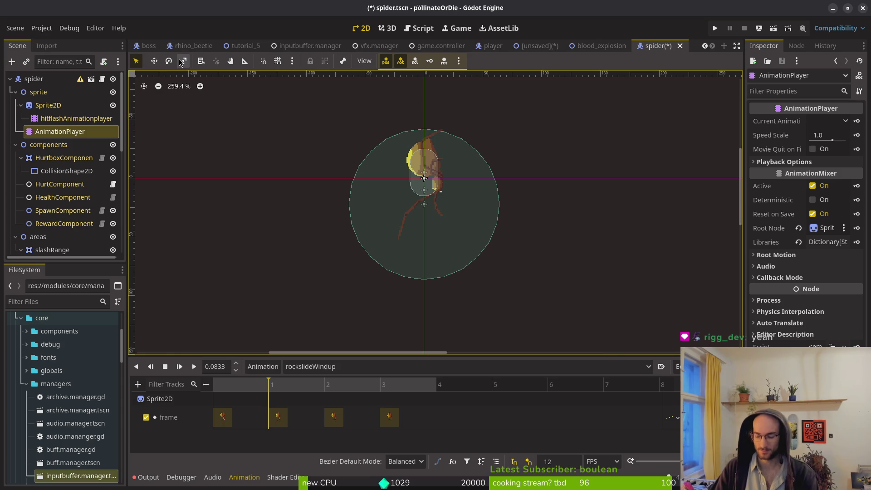
Search project resources for 'rocksli' down to hiveExitRocks.png, then reopen the recent-scenes Quick Open list.
{"action": "key", "text": "shift+alt+o"}
{"action": "type", "text": "rocksli"}
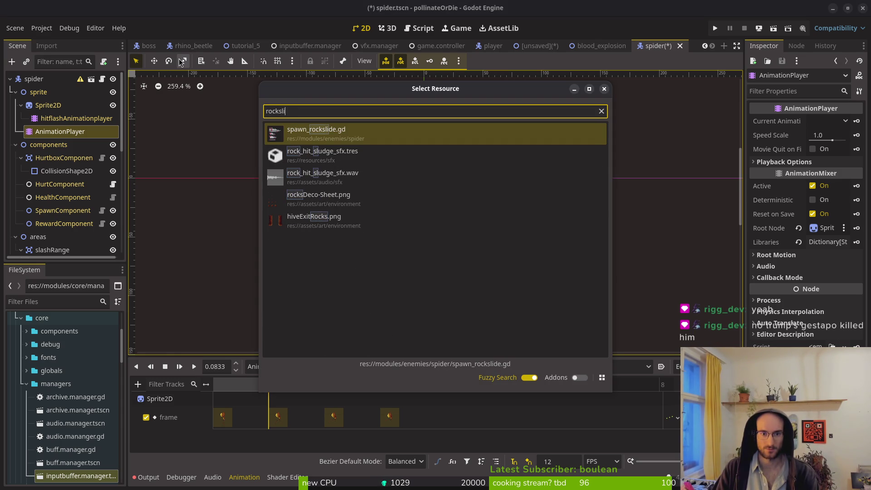
{"action": "key", "text": "Down"}
{"action": "key", "text": "Down"}
{"action": "key", "text": "Down"}
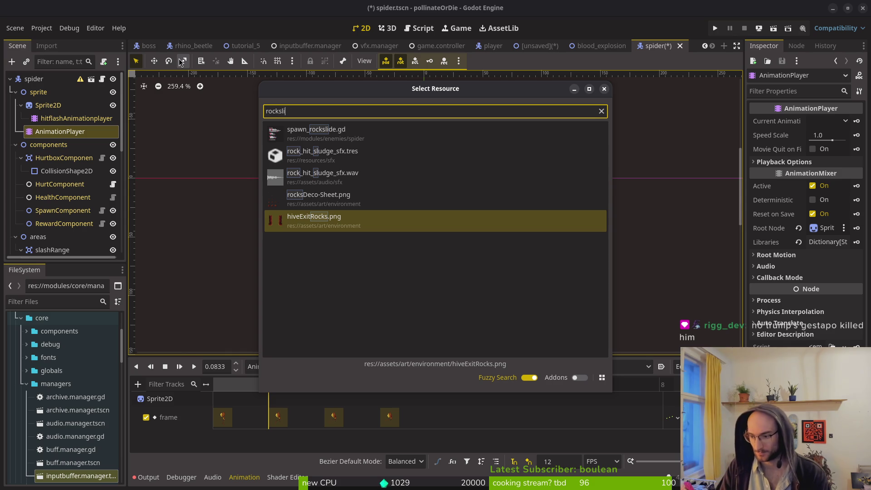
{"action": "key", "text": "Escape"}
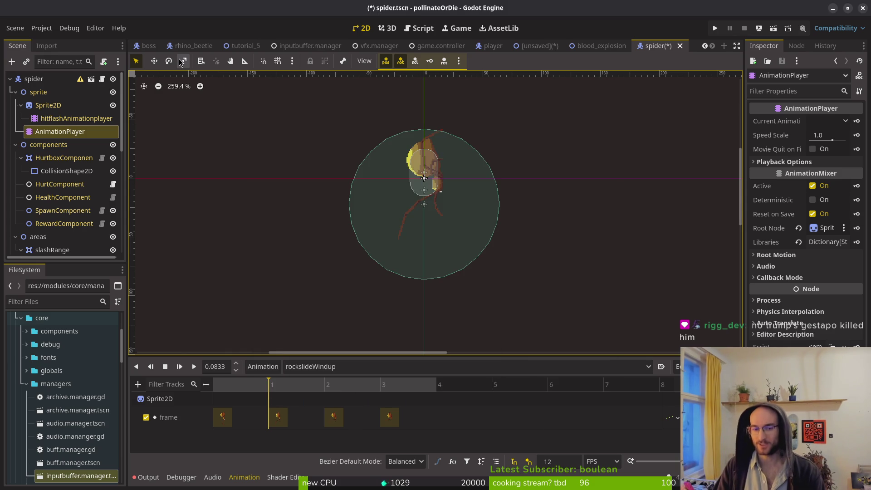
{"action": "key", "text": "ctrl+shift+o"}
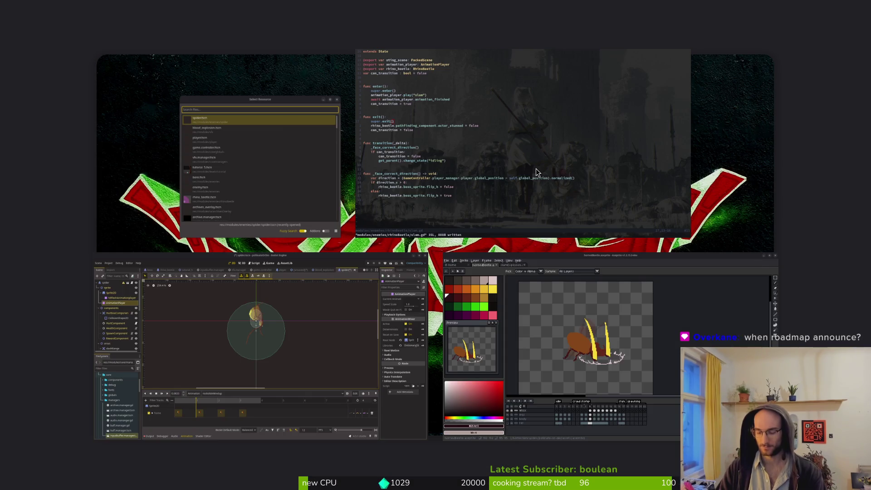
Launch Neovim with 'v .' inside the dev/pollinate-or-die project folder.
{"action": "type", "text": "cd dev/pol"}
{"action": "key", "text": "Tab"}
{"action": "key", "text": "Return"}
{"action": "type", "text": "v ."}
{"action": "key", "text": "Return"}
Open docs/roadmap.md via Telescope and yank all 91 lines with ggyG.
{"action": "type", "text": "road"}
{"action": "key", "text": "Return"}
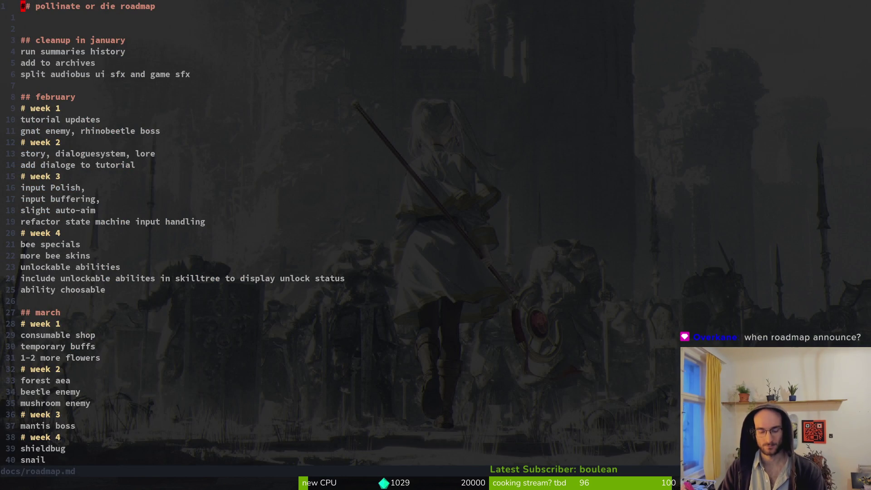
{"action": "key", "text": "g"}
{"action": "key", "text": "g"}
{"action": "key", "text": "y"}
{"action": "key", "text": "G"}
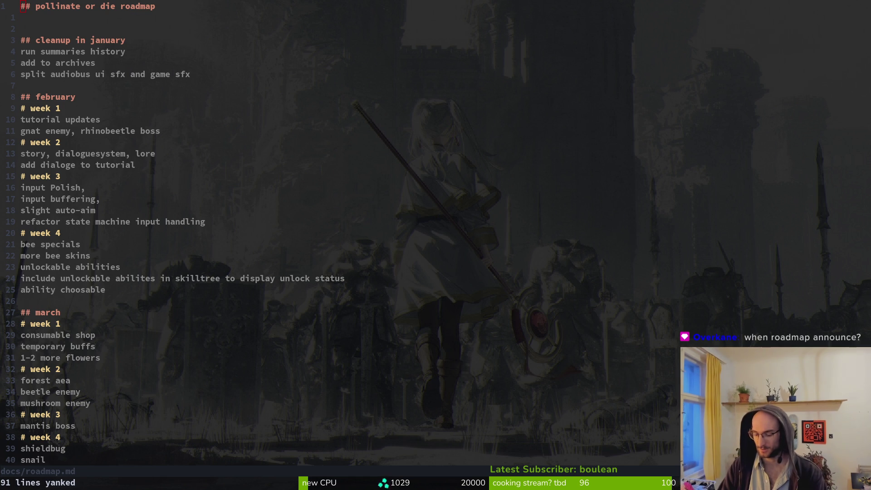
{"action": "key", "text": "super"}
{"action": "key", "text": "super"}
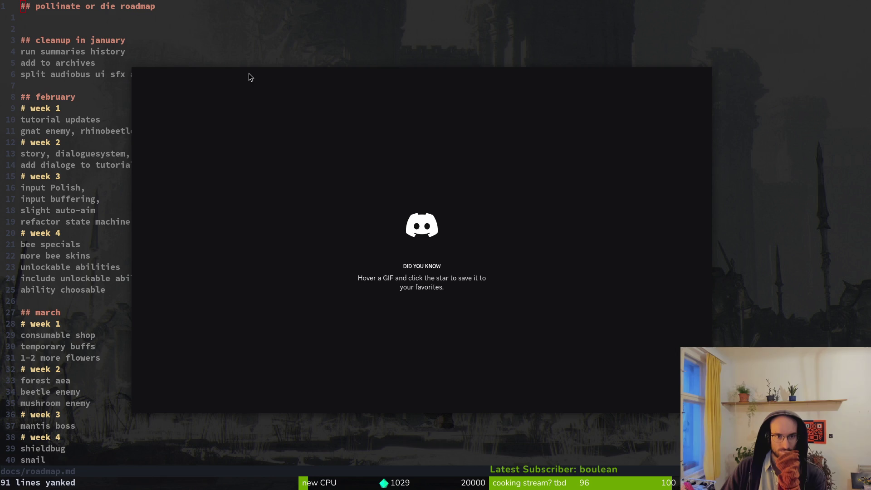
Close the Discord window with super+shift+q, returning to the Neovim roadmap.
{"action": "key", "text": "super+shift+q"}
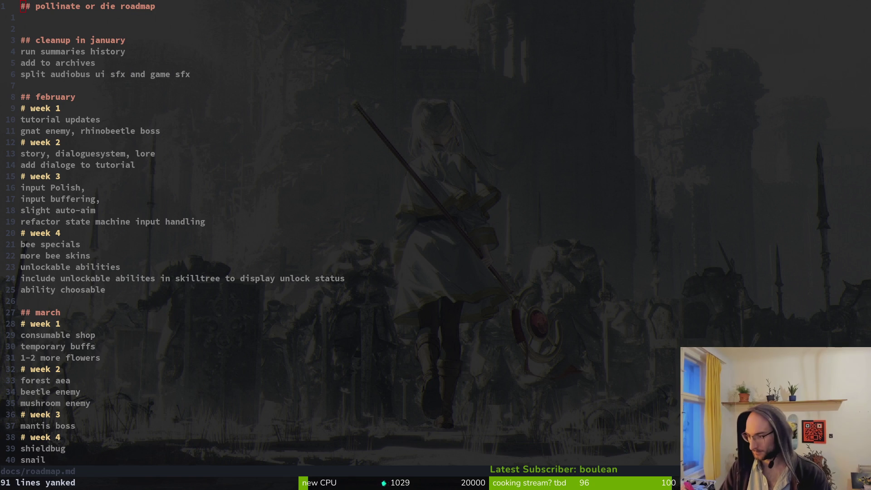
Scroll down the roadmap and select the 'presteamfest preparation month' heading text.
{"action": "scroll", "coordinate": [121, 291], "scroll_direction": "down", "scroll_amount": 12}
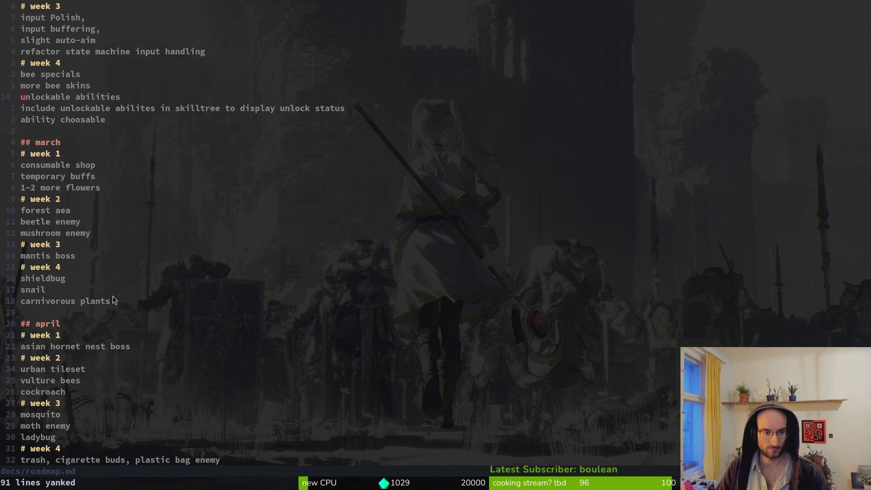
{"action": "left_click_drag", "start_coordinate": [39, 256], "coordinate": [170, 258]}
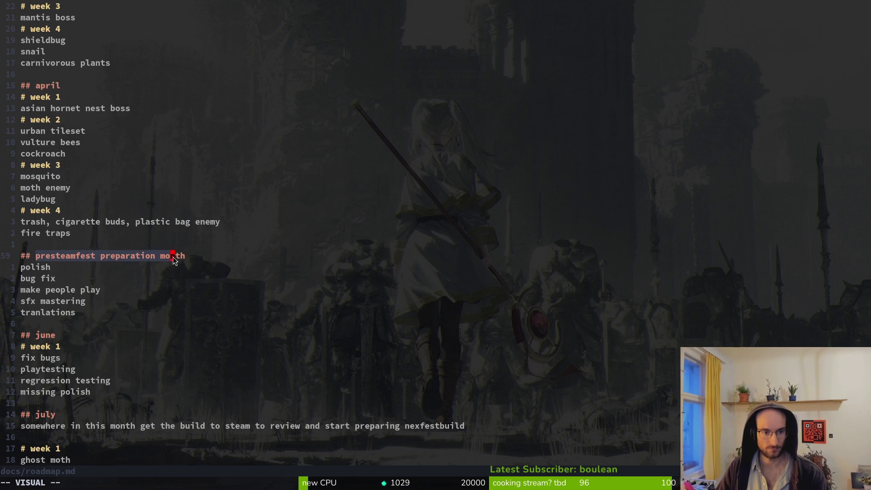
Rename the selected heading to 'nextfest prep month'.
{"action": "type", "text": "cnextfest pr"}
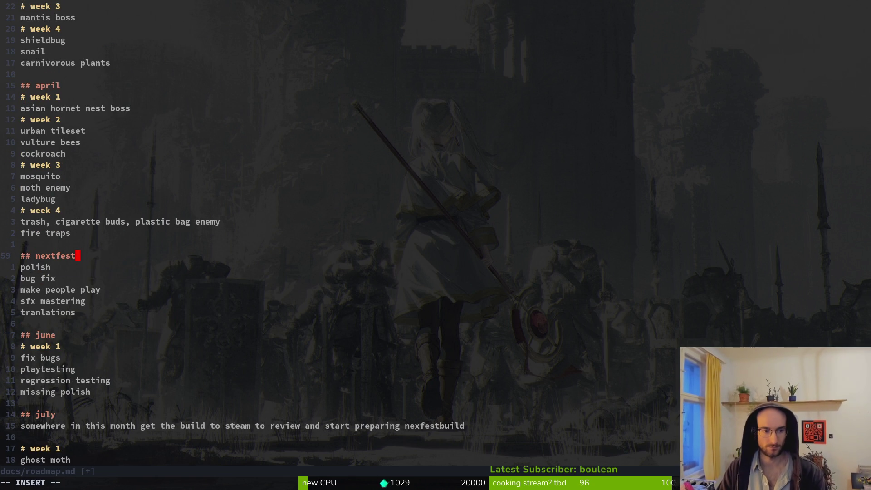
{"action": "type", "text": "ep month"}
{"action": "key", "text": "shift+Down"}
{"action": "key", "text": "Escape"}
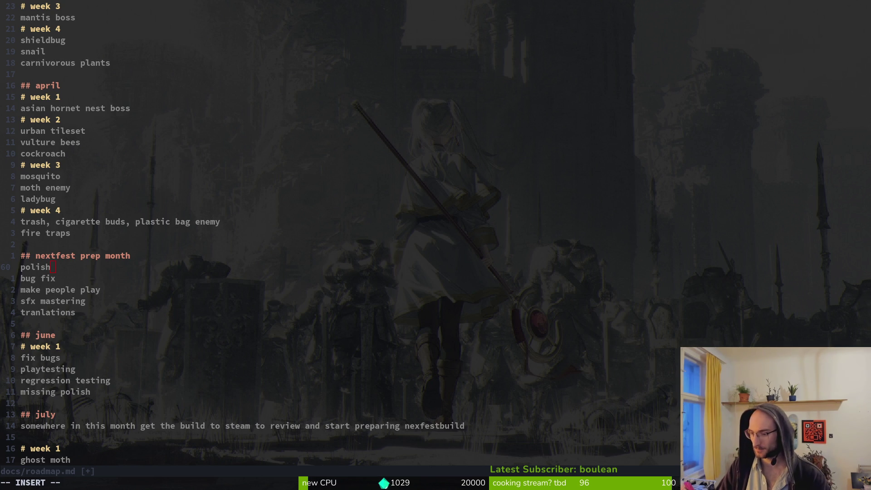
Cut the 'gauntlet rooms' and 'healing rooms' lines from the roadmap.
{"action": "scroll", "coordinate": [126, 312], "scroll_direction": "down", "scroll_amount": 2}
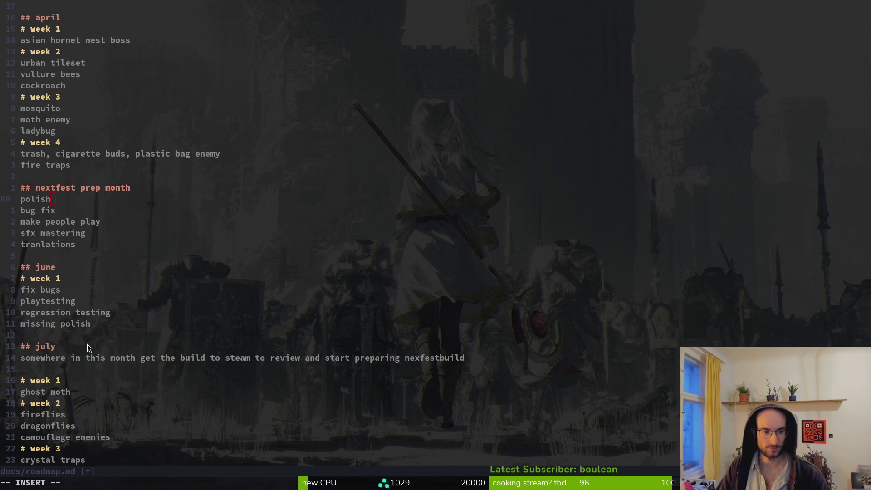
{"action": "scroll", "coordinate": [61, 171], "scroll_direction": "up", "scroll_amount": 1}
{"action": "scroll", "coordinate": [79, 150], "scroll_direction": "up", "scroll_amount": 1}
{"action": "scroll", "coordinate": [62, 219], "scroll_direction": "down", "scroll_amount": 1}
{"action": "scroll", "coordinate": [44, 227], "scroll_direction": "down", "scroll_amount": 4}
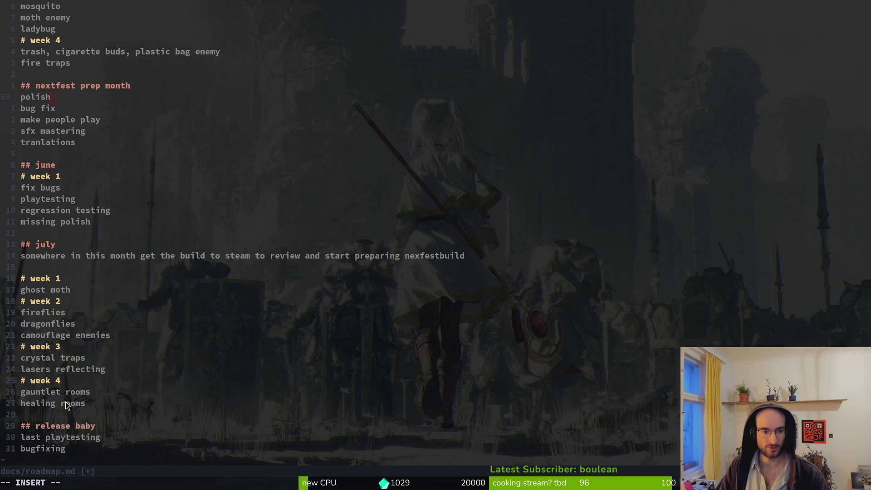
{"action": "left_click", "coordinate": [51, 393]}
{"action": "type", "text": "V"}
{"action": "key", "text": "Escape"}
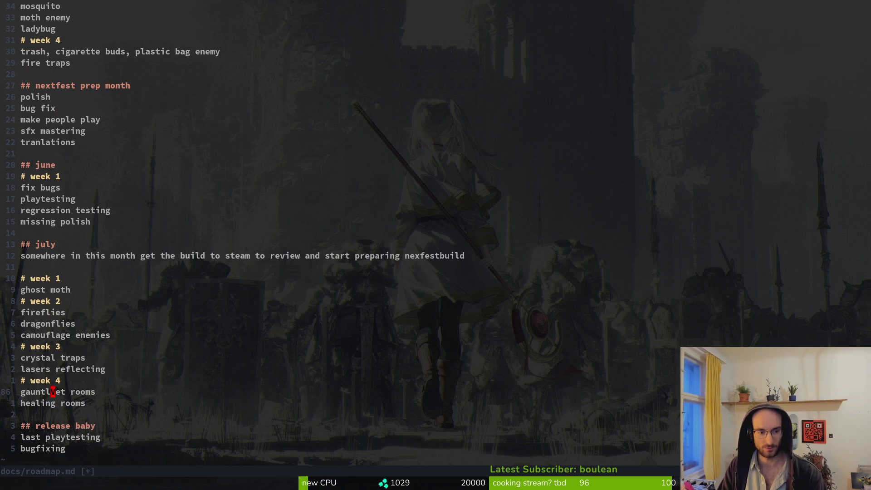
{"action": "key", "text": "u"}
{"action": "key", "text": "k"}
{"action": "key", "text": "V"}
{"action": "key", "text": "j"}
{"action": "key", "text": "Escape"}
{"action": "key", "text": "j"}
{"action": "key", "text": "V"}
{"action": "key", "text": "k"}
{"action": "key", "text": "d"}
Paste those lines under 'add dialoge to tutorial' in February and save the file.
{"action": "key", "text": "g"}
{"action": "key", "text": "g"}
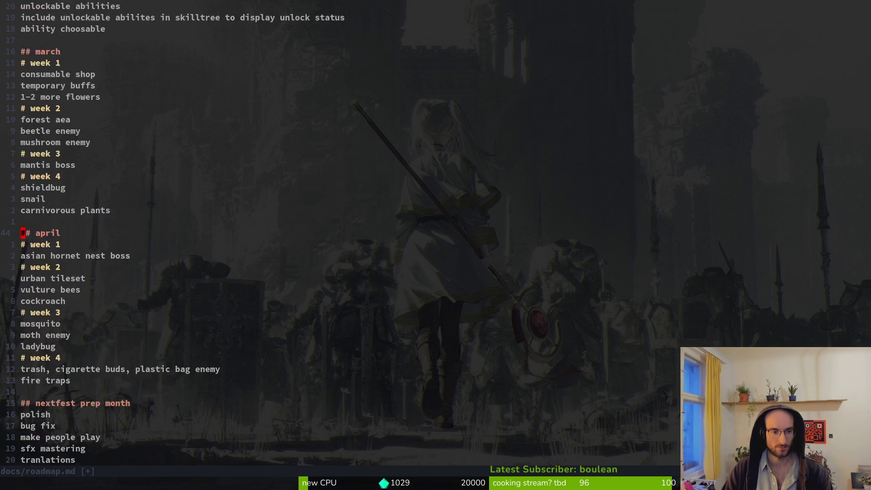
{"action": "key", "text": "j"}
{"action": "key", "text": "j"}
{"action": "key", "text": "j"}
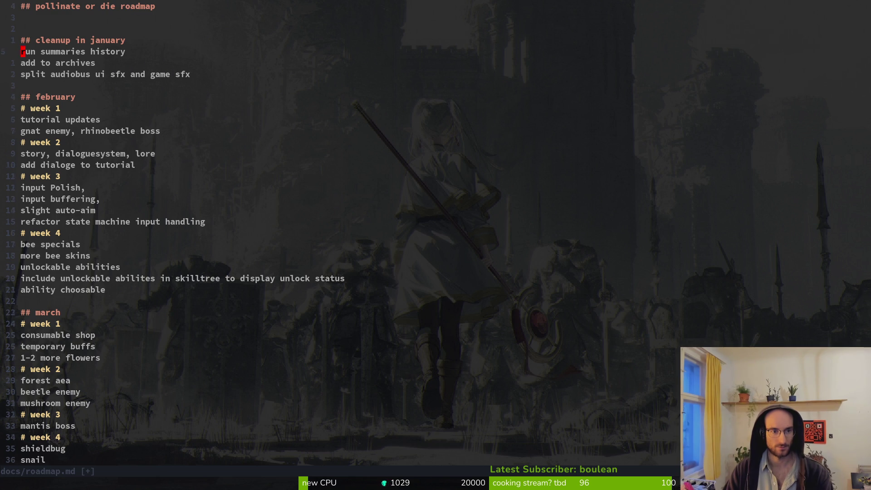
{"action": "key", "text": "j"}
{"action": "key", "text": "j"}
{"action": "key", "text": "j"}
{"action": "type", "text": "p"}
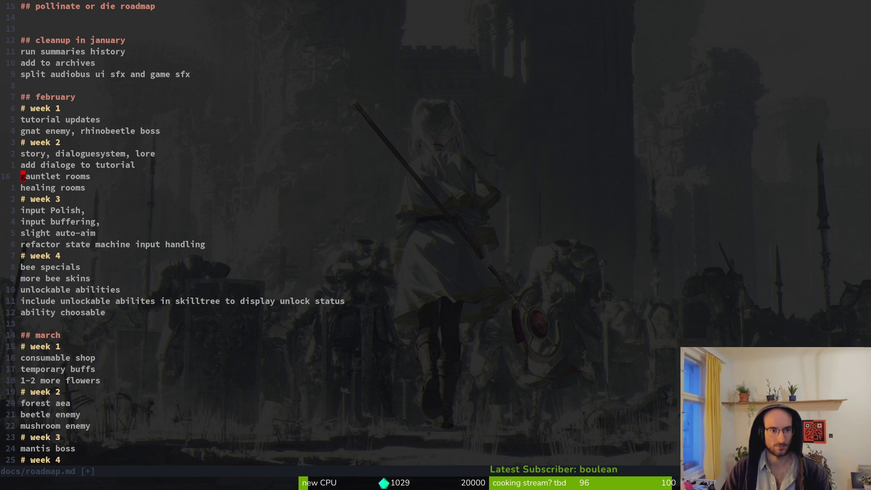
{"action": "type", "text": ":w"}
{"action": "key", "text": "Return"}
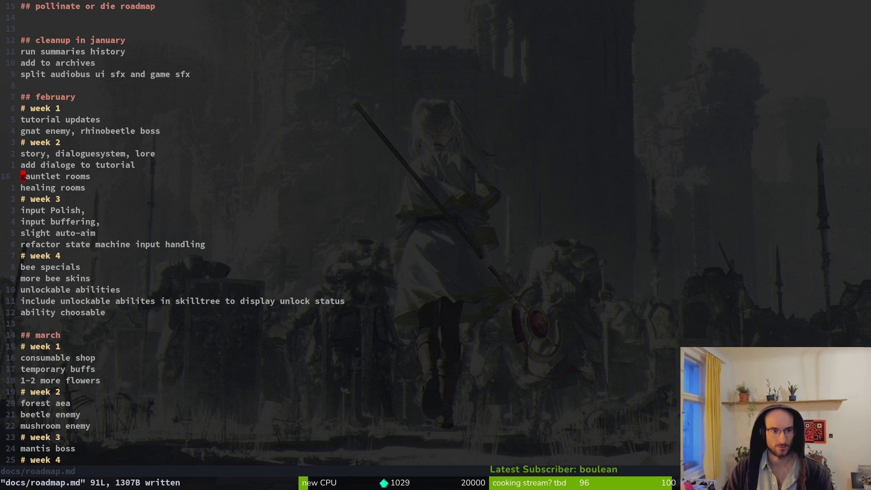
Add 'juice up the game where necessary' as a new line under July's week 4.
{"action": "scroll", "coordinate": [158, 247], "scroll_direction": "down", "scroll_amount": 20}
{"action": "left_click", "coordinate": [83, 235]}
{"action": "key", "text": "o"}
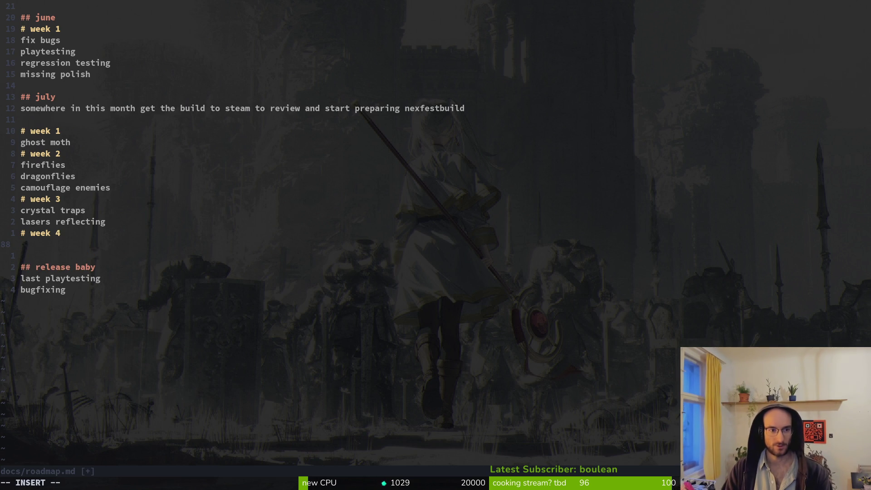
{"action": "type", "text": "juice "}
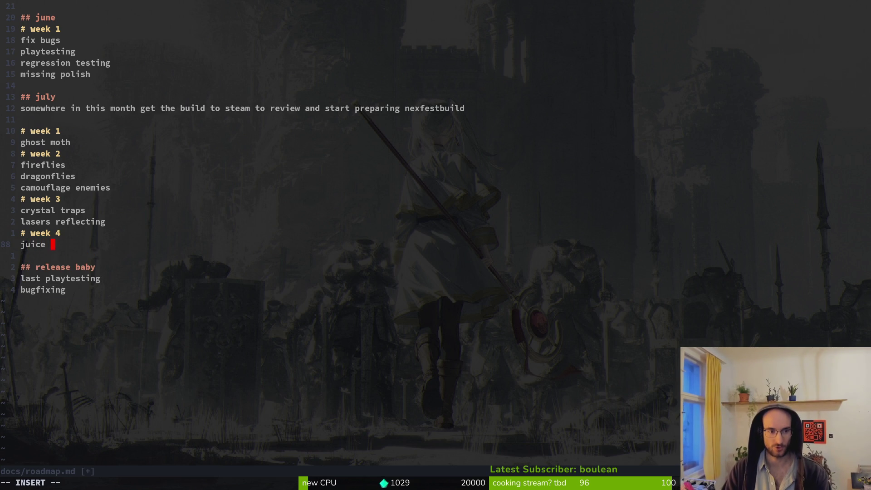
{"action": "type", "text": "up the game wh"}
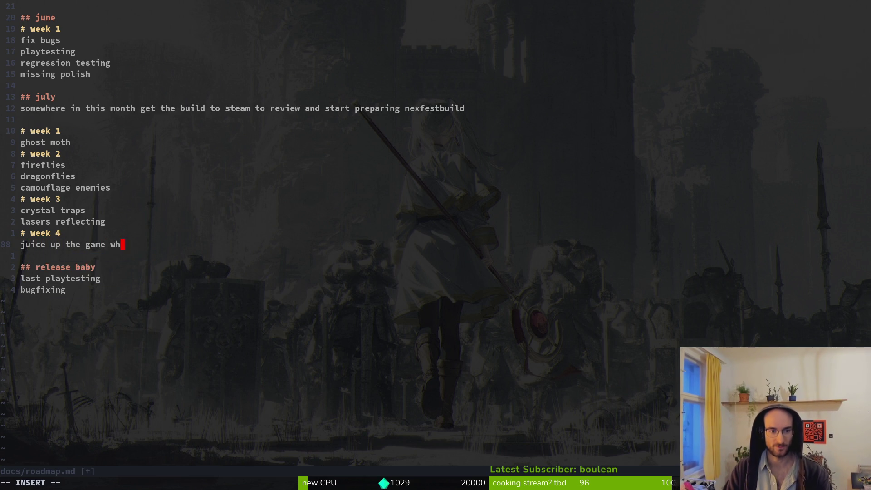
{"action": "type", "text": "ere necesar"}
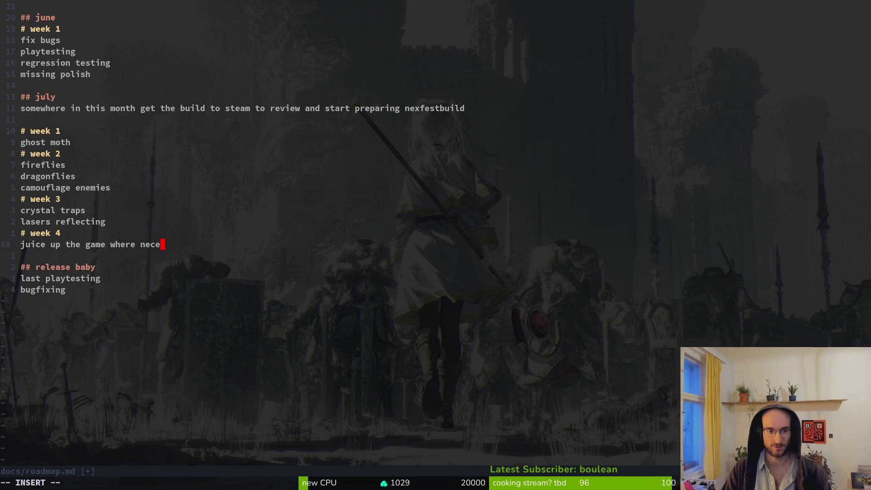
{"action": "key", "text": "BackSpace"}
{"action": "key", "text": "BackSpace"}
{"action": "type", "text": "sary"}
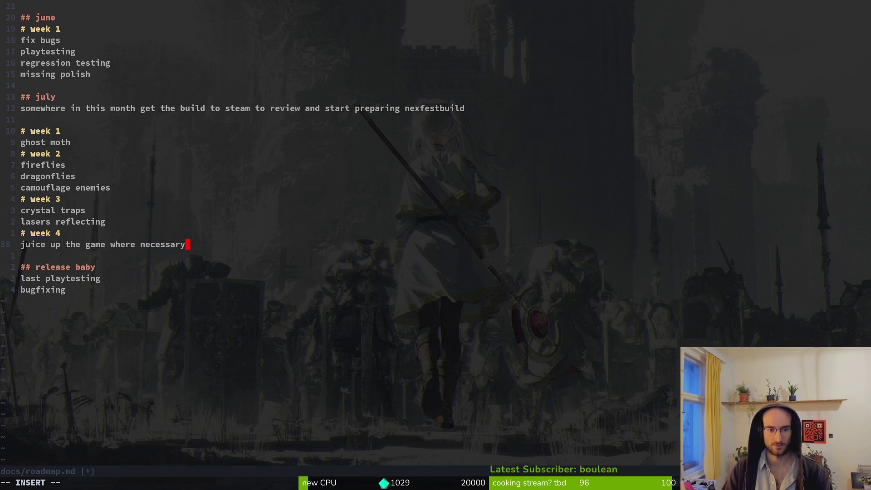
{"action": "type", "text": "gg"}
{"action": "key", "text": "BackSpace"}
{"action": "key", "text": "BackSpace"}
{"action": "key", "text": "Escape"}
Yank all 92 roadmap lines with gg, V, G, y.
{"action": "key", "text": "g"}
{"action": "key", "text": "g"}
{"action": "key", "text": "shift+v"}
{"action": "key", "text": "shift+g"}
{"action": "key", "text": "y"}
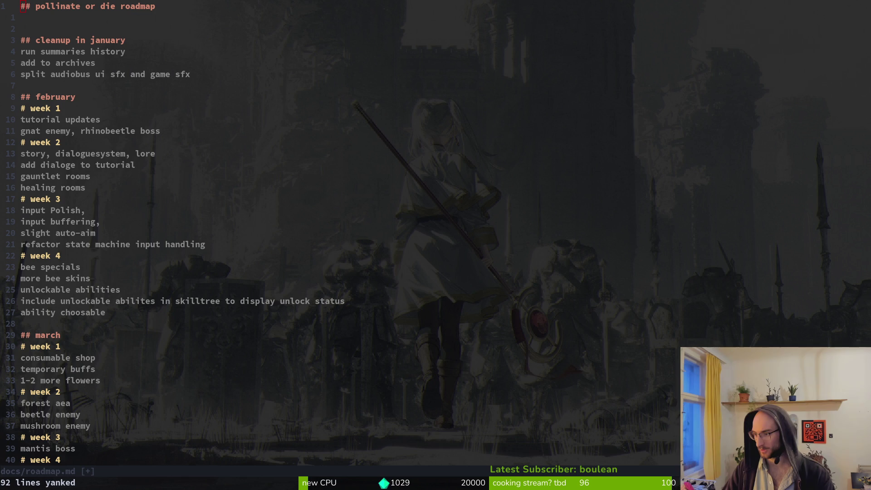
{"action": "key", "text": "alt+Tab"}
{"action": "key", "text": "super"}
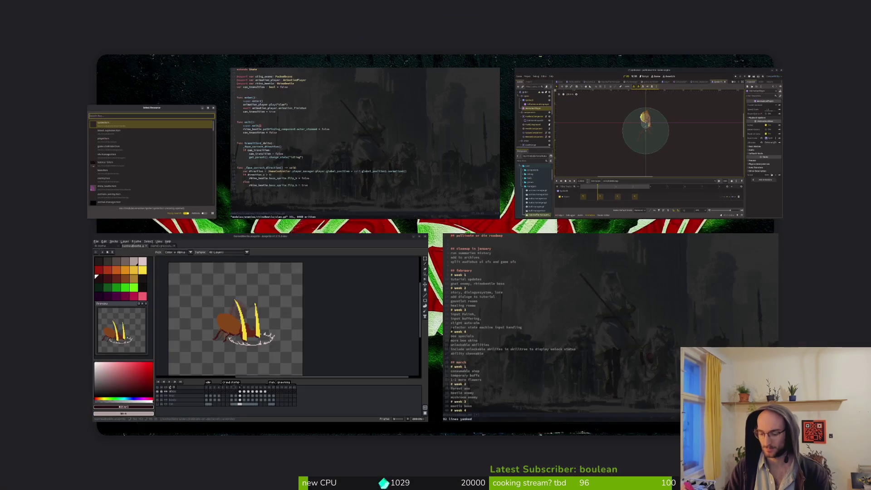
Back in Godot, dismiss Quick Open and collapse the components, areas, timers and finiteStateMachine groups.
{"action": "key", "text": "super"}
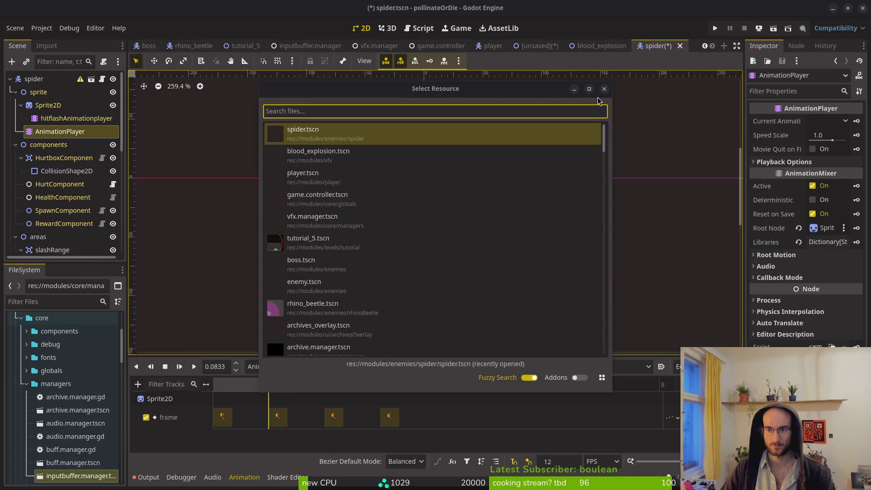
{"action": "key", "text": "Escape"}
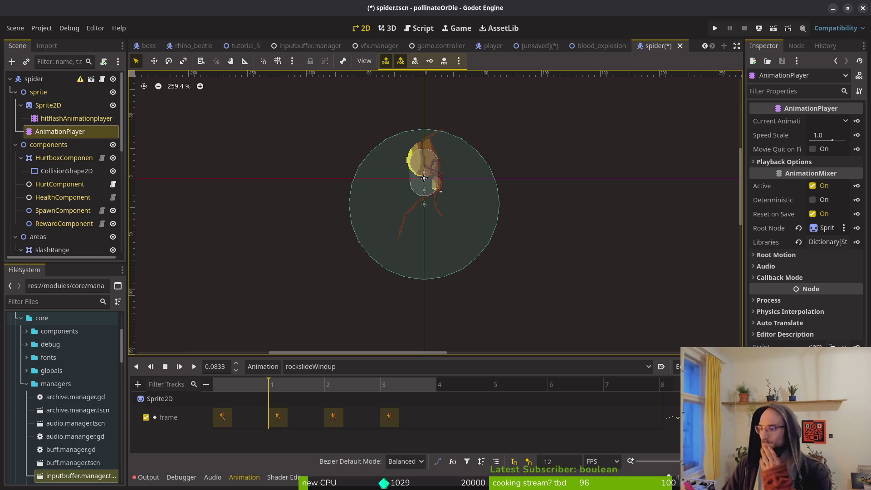
{"action": "left_click", "coordinate": [16, 144]}
{"action": "left_click", "coordinate": [16, 158]}
{"action": "left_click", "coordinate": [15, 171]}
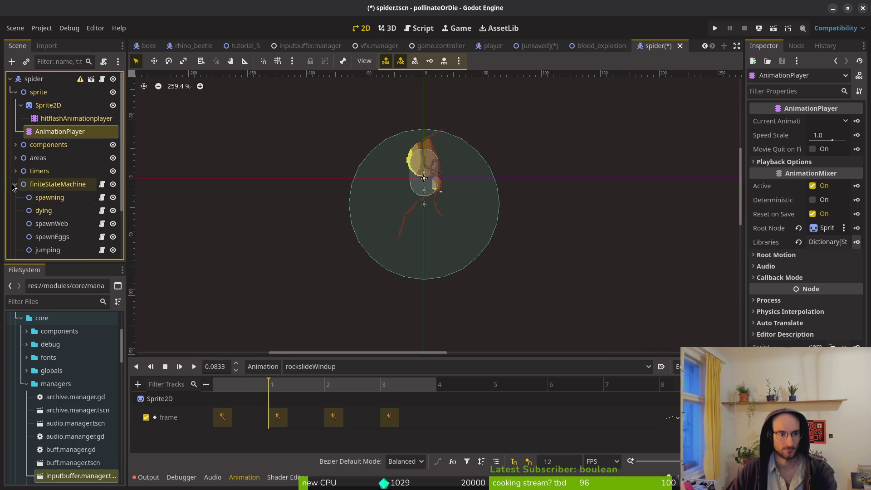
{"action": "left_click", "coordinate": [16, 183]}
Reset the animation to its start and collapse the sprite node's children.
{"action": "left_click", "coordinate": [219, 402]}
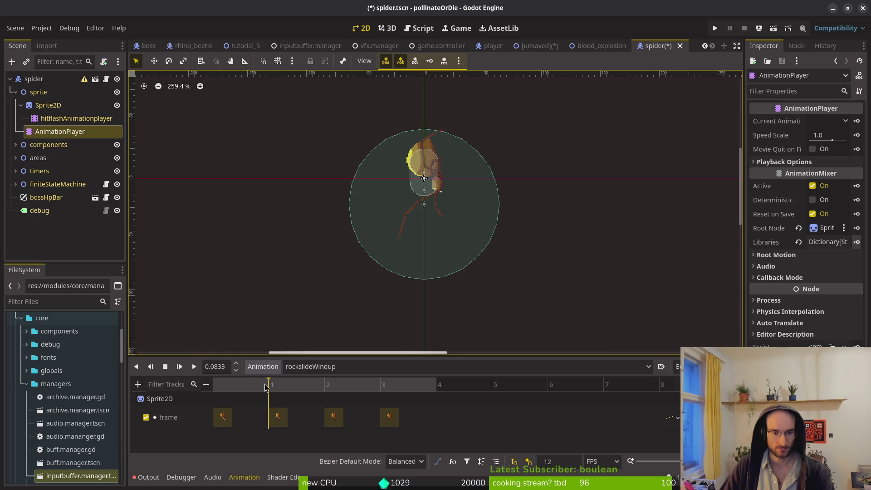
{"action": "left_click", "coordinate": [23, 92]}
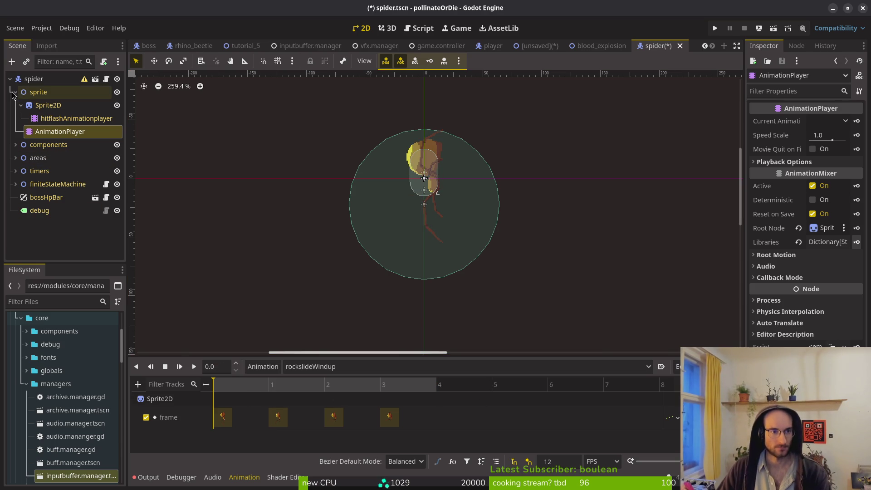
{"action": "left_click", "coordinate": [15, 92]}
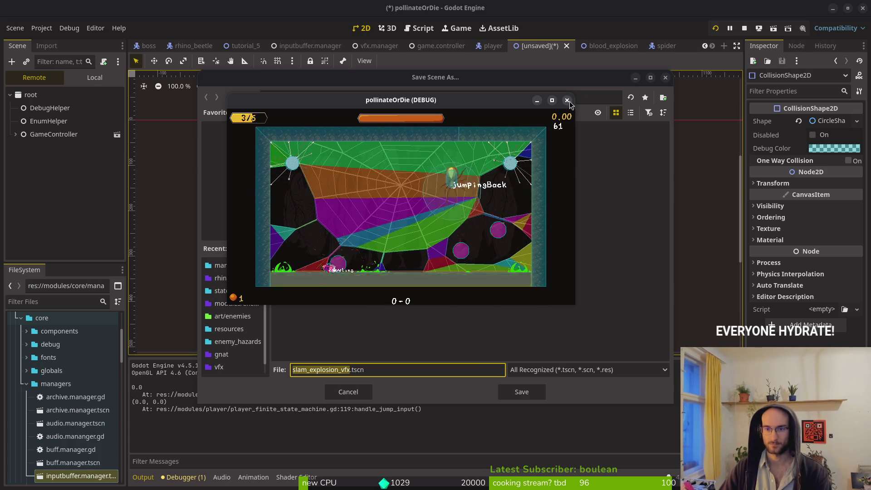
Stop the debug game with F8, cancel the save dialog, and switch through Neovim to Aseprite.
{"action": "key", "text": "F8"}
{"action": "key", "text": "Escape"}
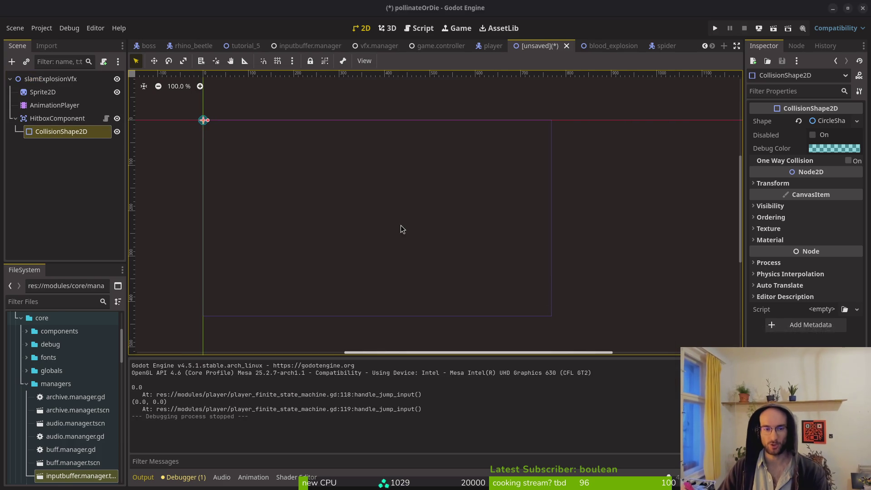
{"action": "key", "text": "super+2"}
{"action": "key", "text": "super+3"}
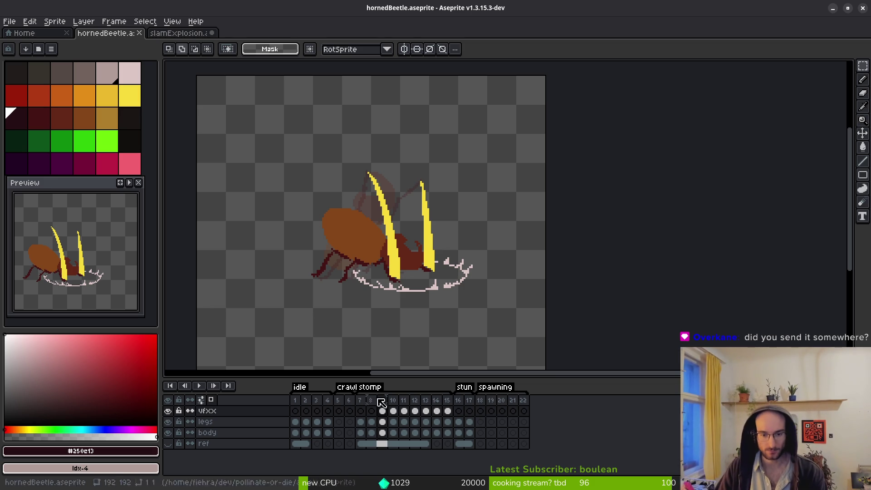
Add a new layer above vfxx and name it 'smoke'.
{"action": "scroll", "coordinate": [391, 356], "scroll_direction": "up", "scroll_amount": 1}
{"action": "left_click", "coordinate": [230, 412]}
{"action": "key", "text": "ctrl+z"}
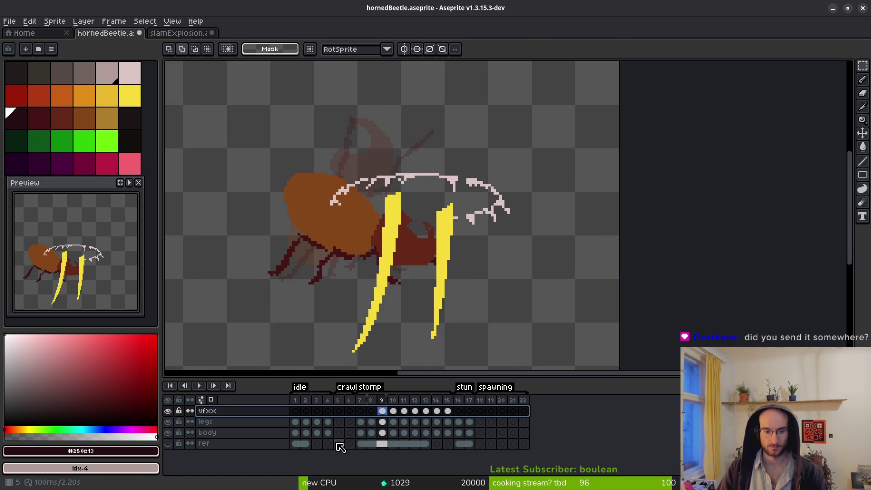
{"action": "key", "text": "ctrl+y"}
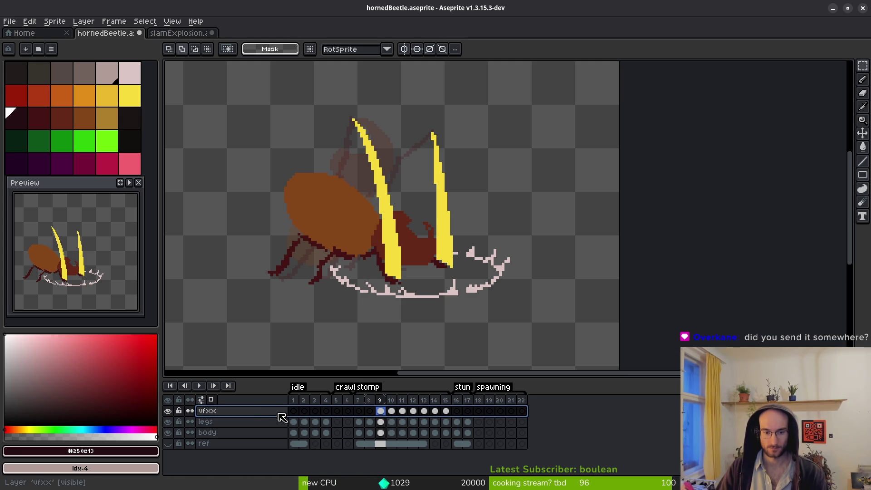
{"action": "key", "text": "shift+n"}
{"action": "double_click", "coordinate": [261, 414]}
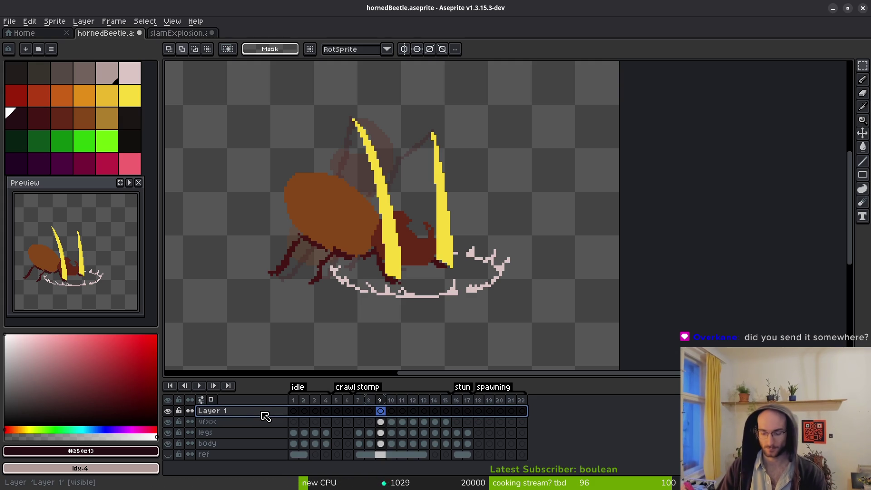
{"action": "type", "text": "smoke"}
{"action": "key", "text": "Return"}
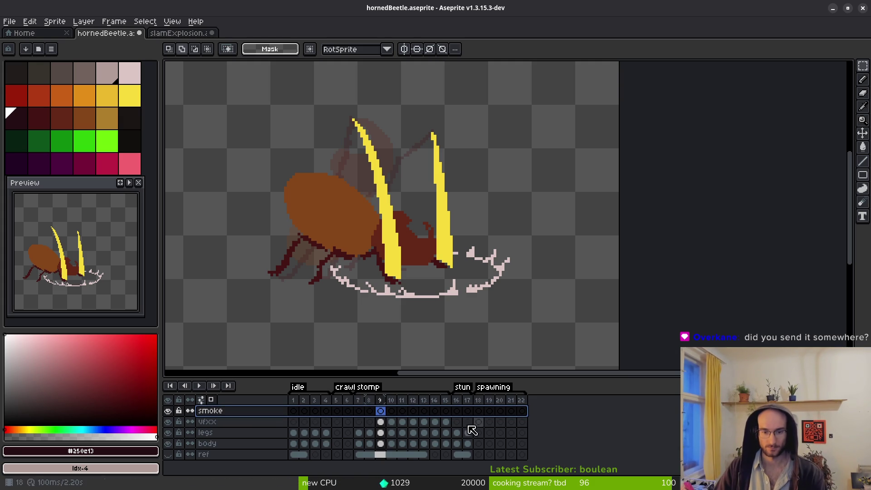
Magic-wand the ring on vfxx frame 9 and move it into smoke frame 9.
{"action": "key", "text": "w"}
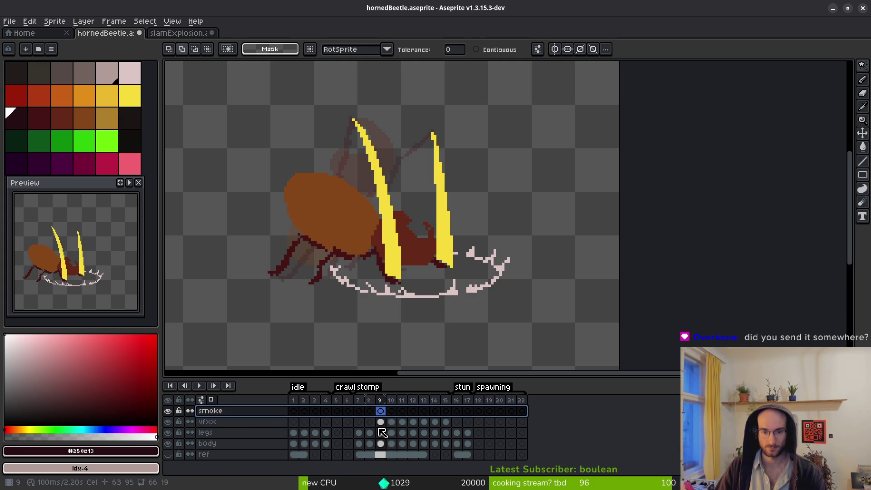
{"action": "key", "text": "alt+Down"}
{"action": "left_click", "coordinate": [453, 300]}
{"action": "left_click", "coordinate": [453, 299]}
{"action": "key", "text": "ctrl+x"}
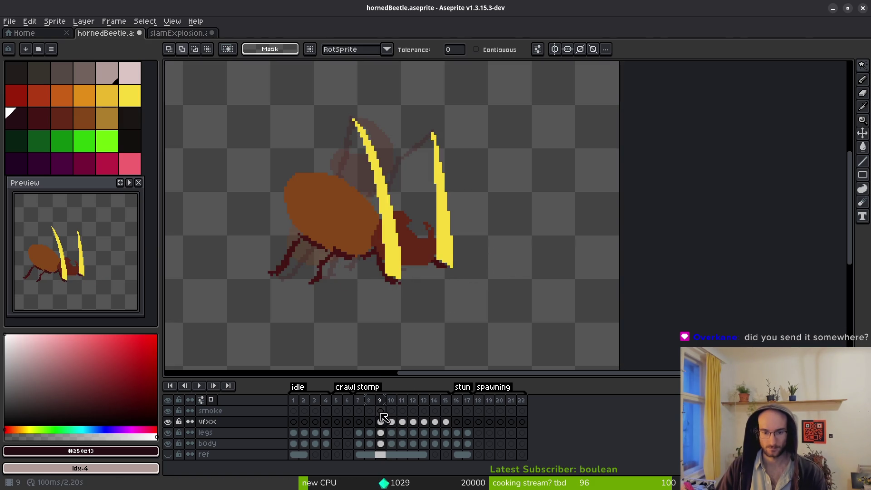
{"action": "left_click", "coordinate": [381, 410]}
{"action": "key", "text": "ctrl+v"}
Step through smoke frames 10–15, pasting the smoke cloud into frame 14.
{"action": "left_click", "coordinate": [391, 421]}
{"action": "left_click", "coordinate": [391, 410]}
{"action": "left_click", "coordinate": [402, 411]}
{"action": "left_click", "coordinate": [413, 411]}
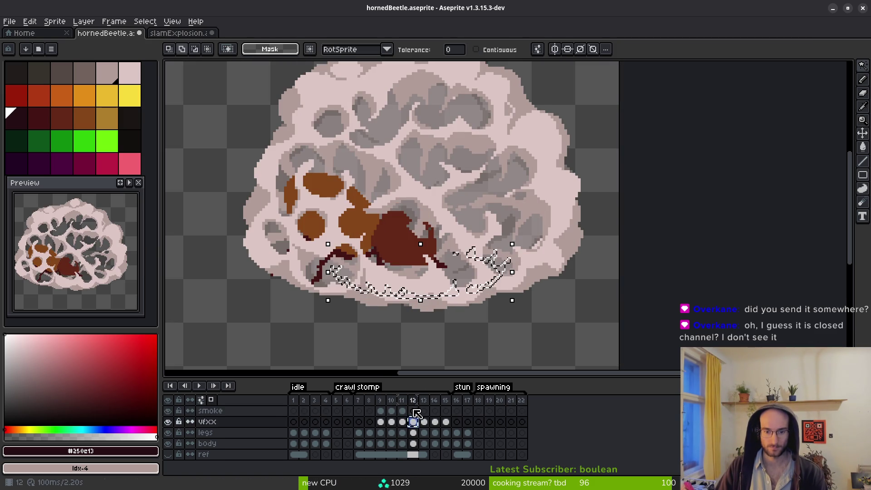
{"action": "left_click", "coordinate": [424, 410]}
{"action": "left_click", "coordinate": [434, 422]}
{"action": "left_click", "coordinate": [435, 411]}
{"action": "key", "text": "ctrl+v"}
{"action": "left_click", "coordinate": [445, 411]}
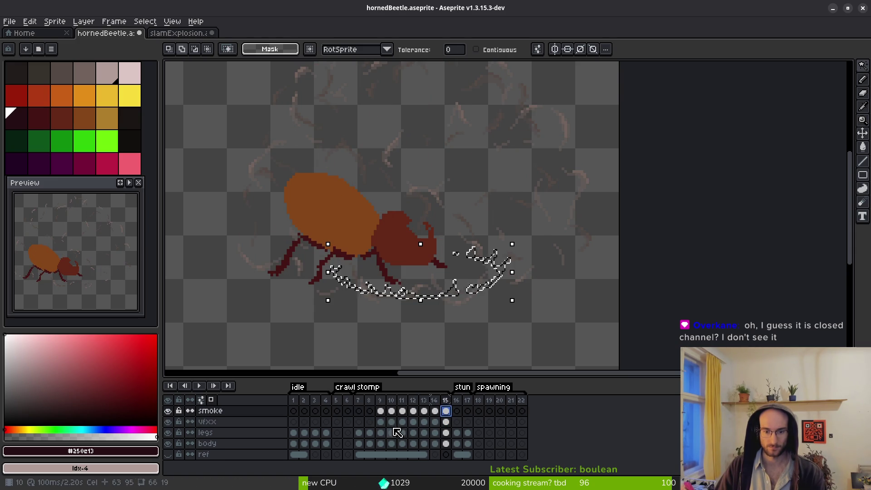
Clear the vfxx cels in frames 10–15 and play the animation preview.
{"action": "left_click_drag", "start_coordinate": [391, 421], "coordinate": [445, 422]}
{"action": "key", "text": "Delete"}
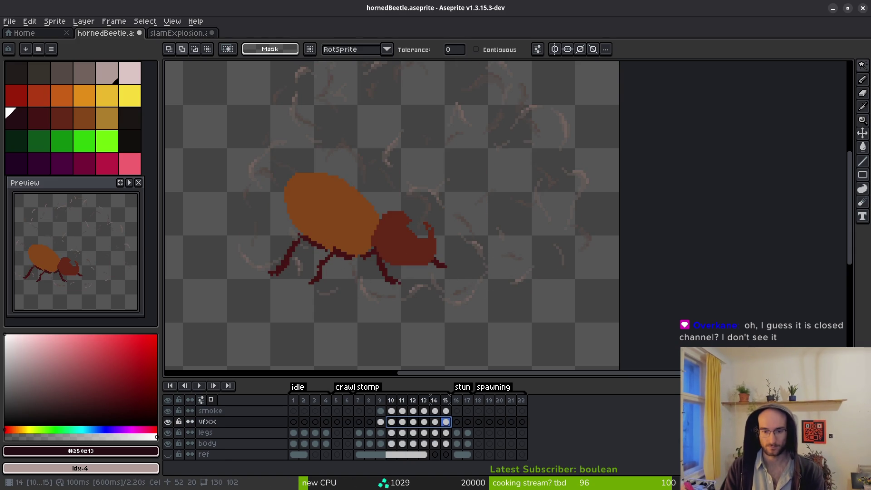
{"action": "left_click_drag", "start_coordinate": [391, 421], "coordinate": [448, 425]}
{"action": "key", "text": "Delete"}
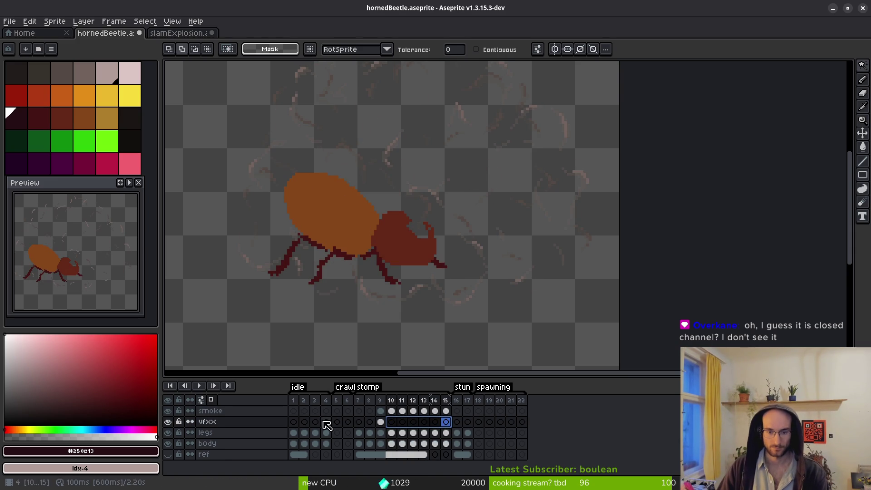
{"action": "left_click", "coordinate": [200, 386]}
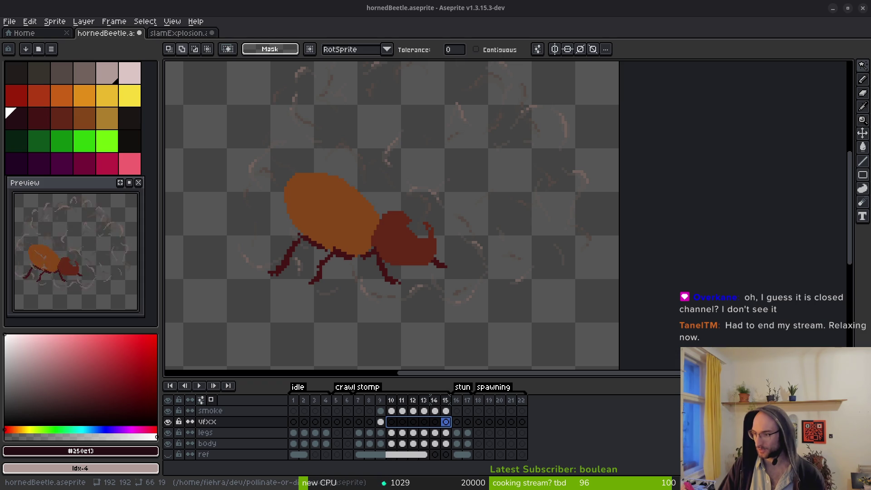
Switch to Discord and scroll up the pollinate-or-die channel.
{"action": "key", "text": "alt+Tab"}
{"action": "scroll", "coordinate": [502, 273], "scroll_direction": "up", "scroll_amount": 10}
{"action": "scroll", "coordinate": [476, 263], "scroll_direction": "up", "scroll_amount": 15}
{"action": "scroll", "coordinate": [456, 255], "scroll_direction": "up", "scroll_amount": 20}
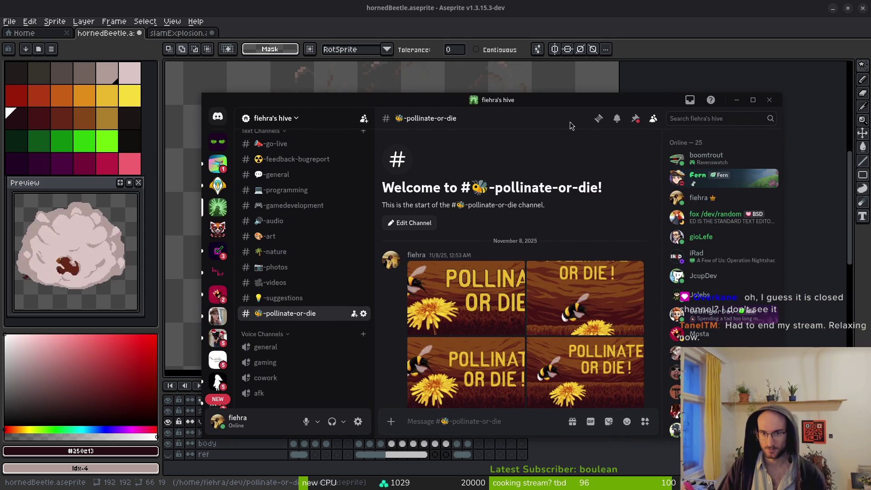
{"action": "left_click", "coordinate": [406, 222]}
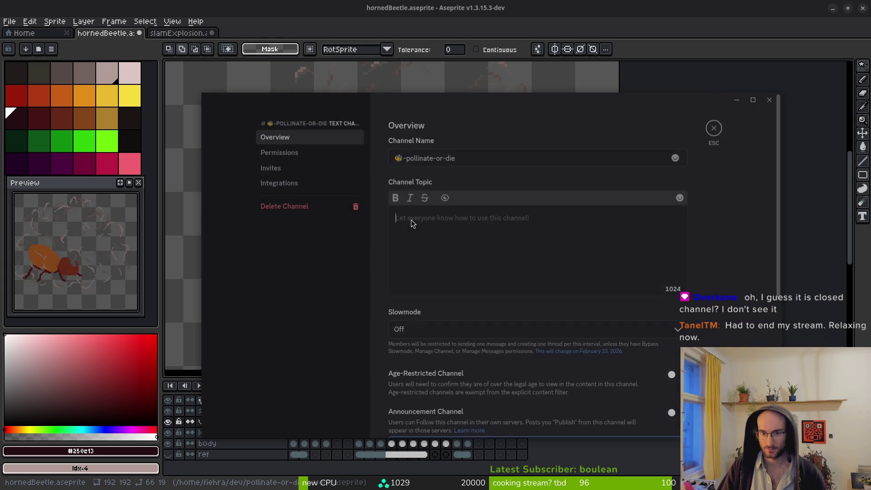
{"action": "left_click", "coordinate": [304, 154]}
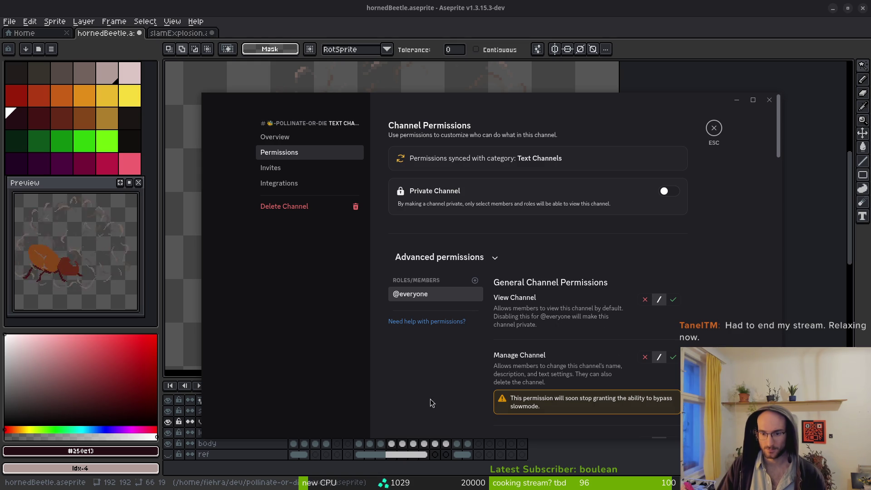
{"action": "left_click", "coordinate": [271, 137]}
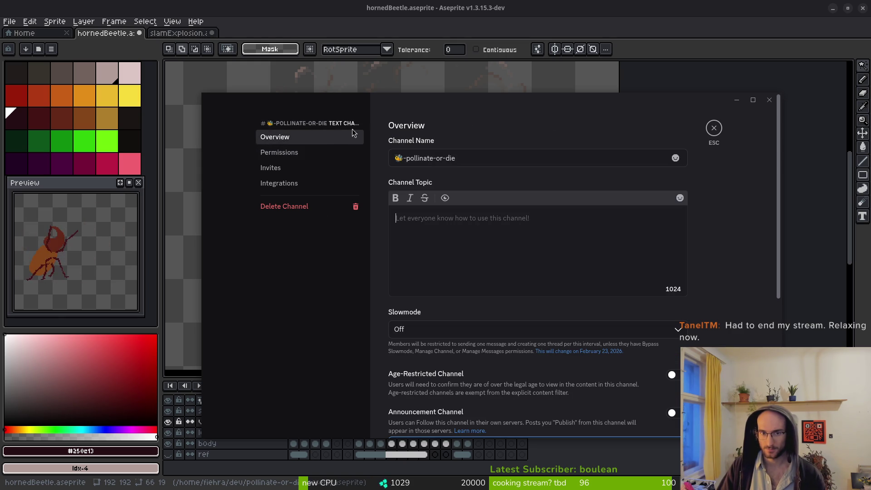
{"action": "left_click", "coordinate": [718, 135]}
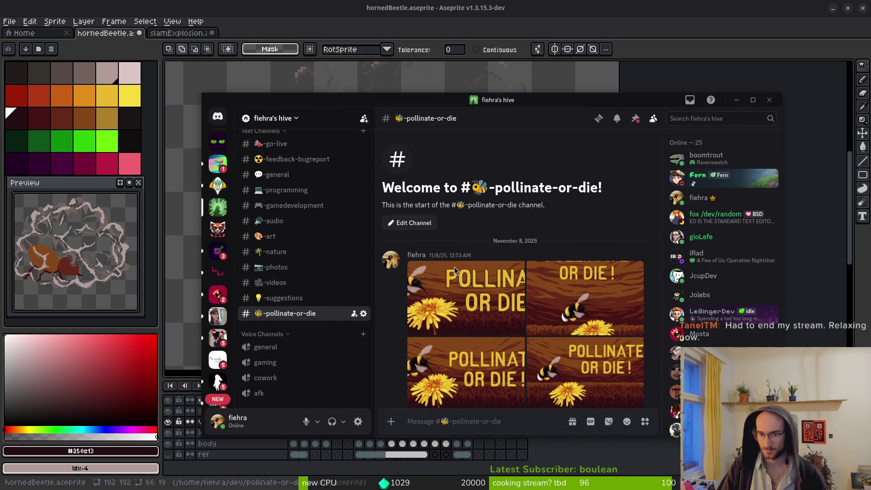
Scroll through the posted 'pollinate or die roadmap' message and open it for editing.
{"action": "scroll", "coordinate": [442, 290], "scroll_direction": "up", "scroll_amount": 15}
{"action": "scroll", "coordinate": [269, 175], "scroll_direction": "up", "scroll_amount": 3}
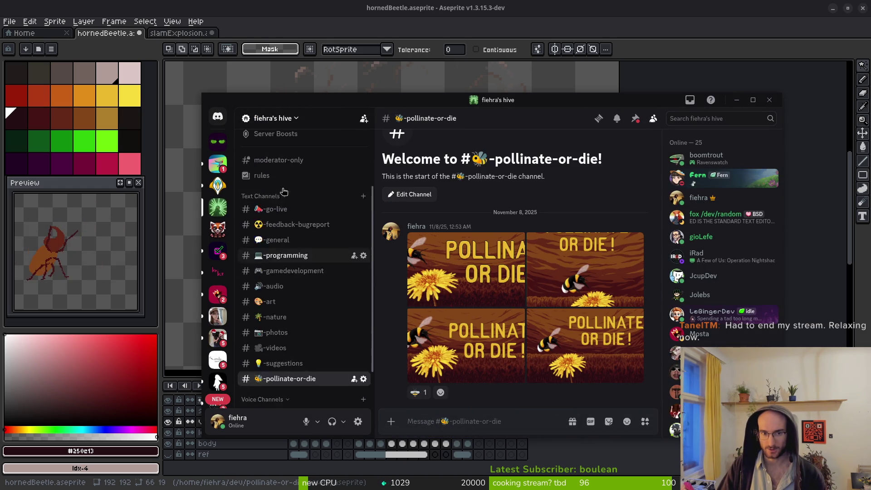
{"action": "scroll", "coordinate": [272, 191], "scroll_direction": "down", "scroll_amount": 3}
{"action": "scroll", "coordinate": [472, 273], "scroll_direction": "down", "scroll_amount": 20}
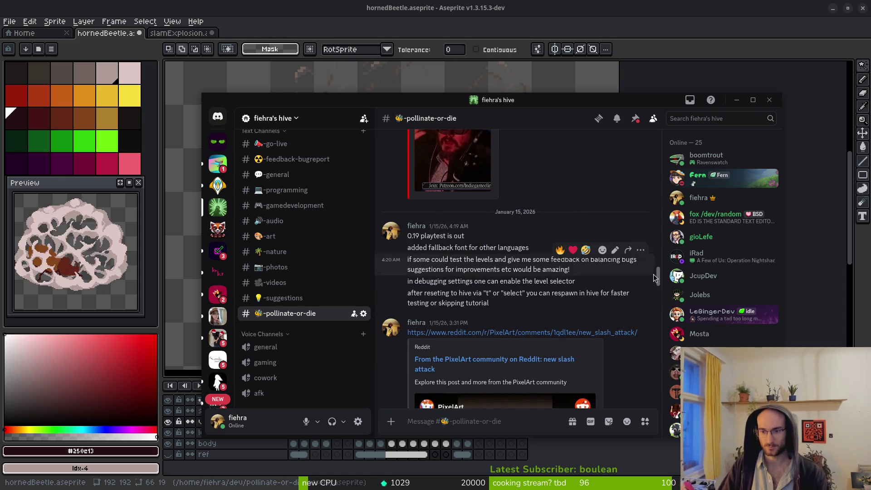
{"action": "scroll", "coordinate": [499, 317], "scroll_direction": "down", "scroll_amount": 10}
{"action": "mouse_move", "coordinate": [486, 408]}
{"action": "left_mouse_down"}
{"action": "mouse_move", "coordinate": [454, 384]}
{"action": "mouse_move", "coordinate": [408, 236]}
{"action": "left_mouse_up"}
{"action": "scroll", "coordinate": [404, 266], "scroll_direction": "up", "scroll_amount": 10}
{"action": "scroll", "coordinate": [403, 266], "scroll_direction": "up", "scroll_amount": 10}
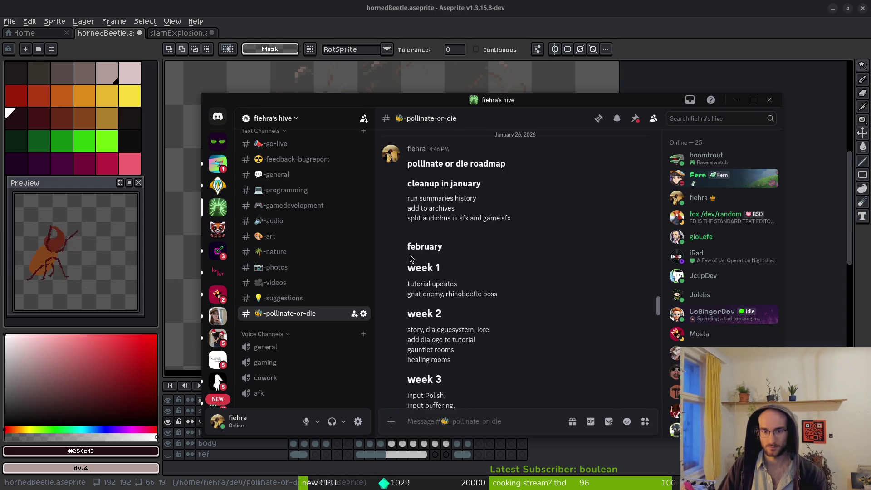
{"action": "left_click", "coordinate": [415, 365], "text": "shift"}
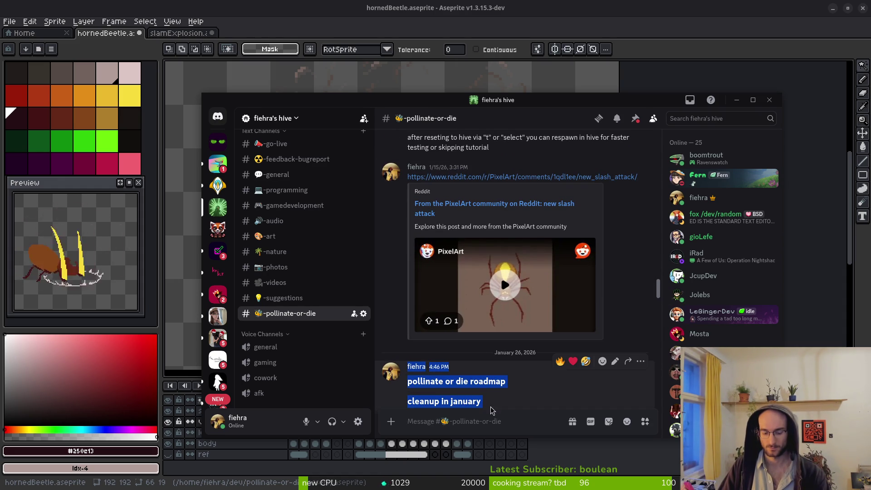
{"action": "left_click", "coordinate": [465, 399]}
Reread the roadmap, collapse and re-expand Text Channels, open the server menu, then leave Discord.
{"action": "scroll", "coordinate": [629, 372], "scroll_direction": "down", "scroll_amount": 10}
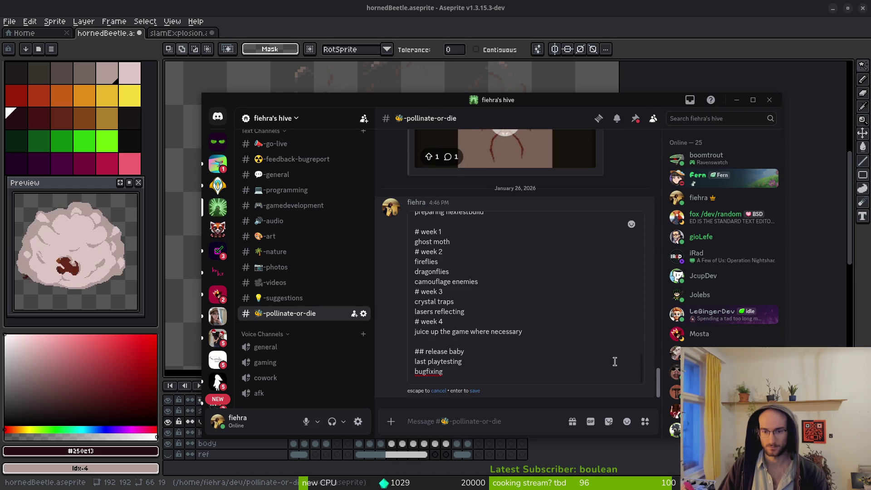
{"action": "scroll", "coordinate": [587, 277], "scroll_direction": "up", "scroll_amount": 15}
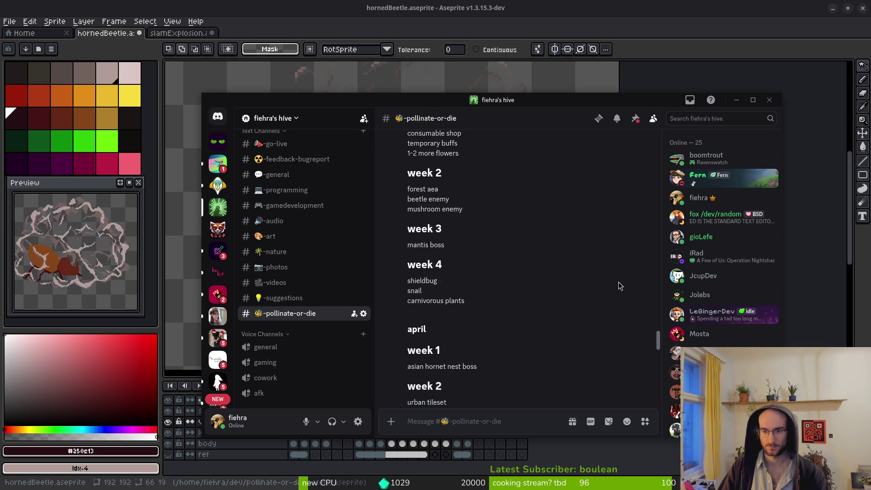
{"action": "scroll", "coordinate": [661, 300], "scroll_direction": "up", "scroll_amount": 4}
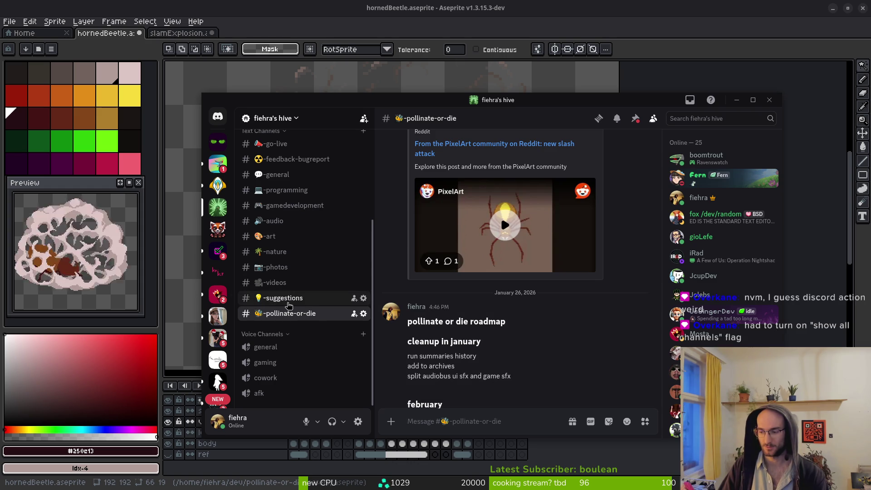
{"action": "scroll", "coordinate": [281, 307], "scroll_direction": "up", "scroll_amount": 5}
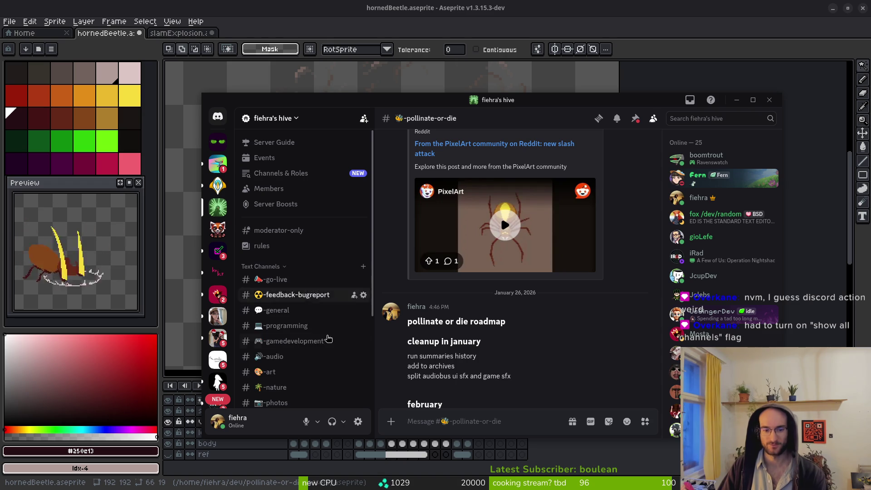
{"action": "scroll", "coordinate": [304, 211], "scroll_direction": "down", "scroll_amount": 3}
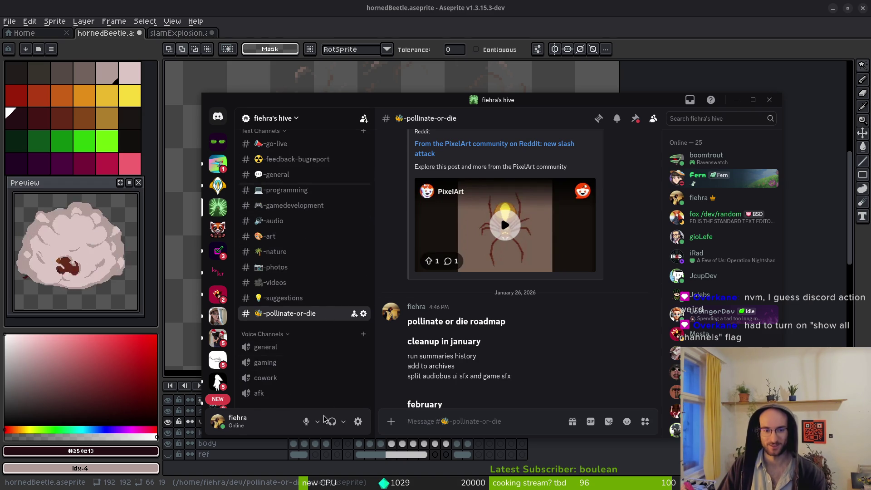
{"action": "scroll", "coordinate": [316, 278], "scroll_direction": "up", "scroll_amount": 3}
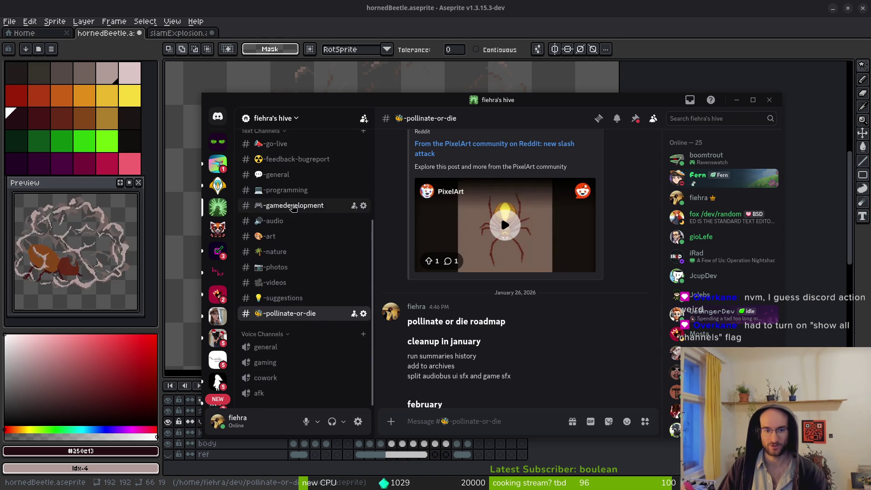
{"action": "left_click", "coordinate": [284, 266]}
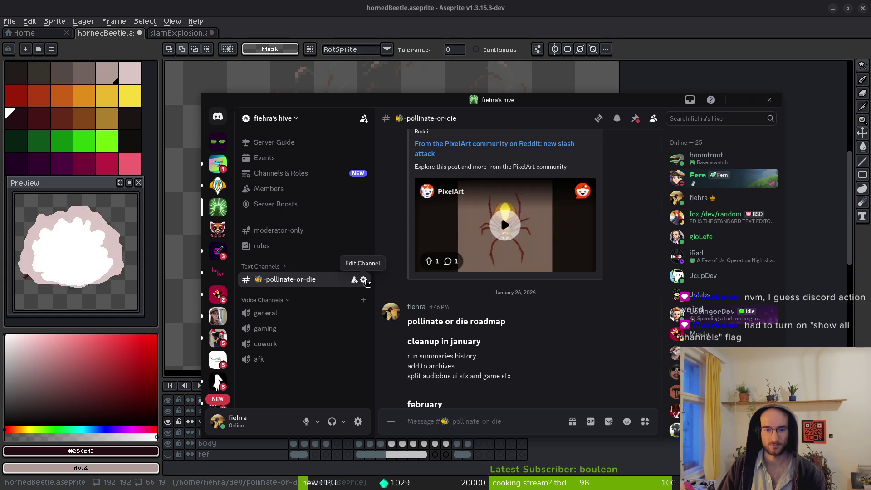
{"action": "left_click", "coordinate": [288, 268]}
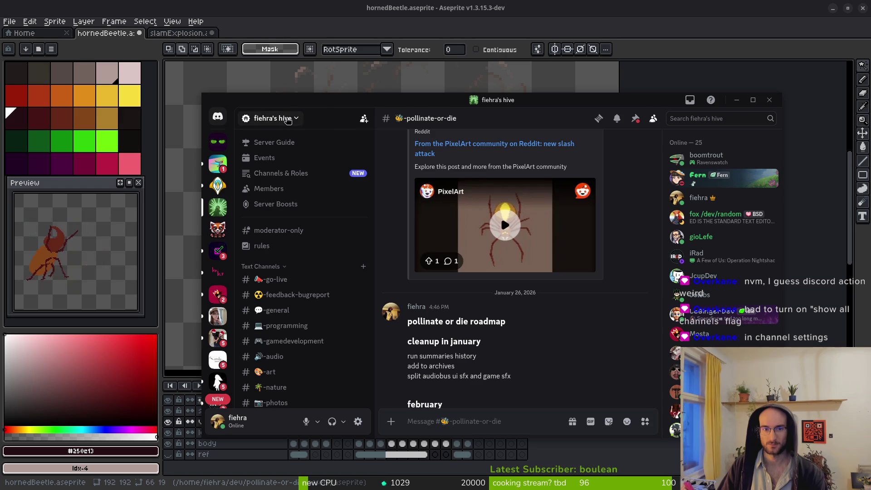
{"action": "left_click", "coordinate": [296, 119]}
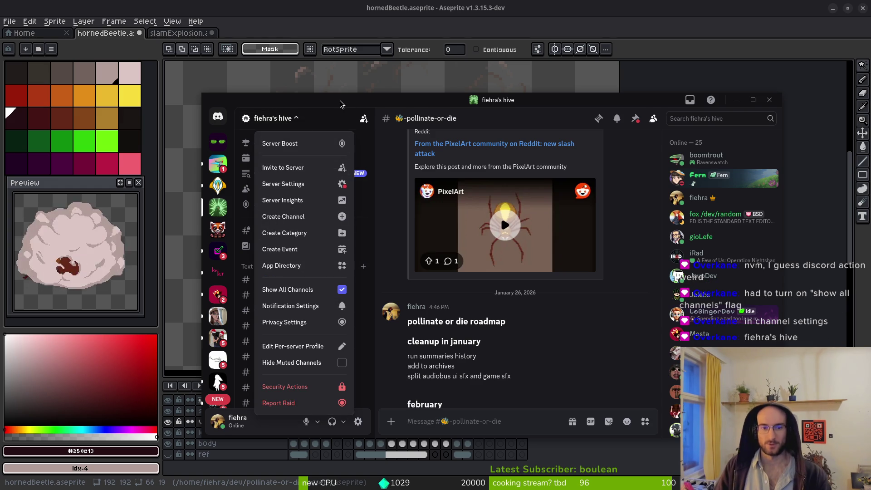
{"action": "key", "text": "alt+Tab"}
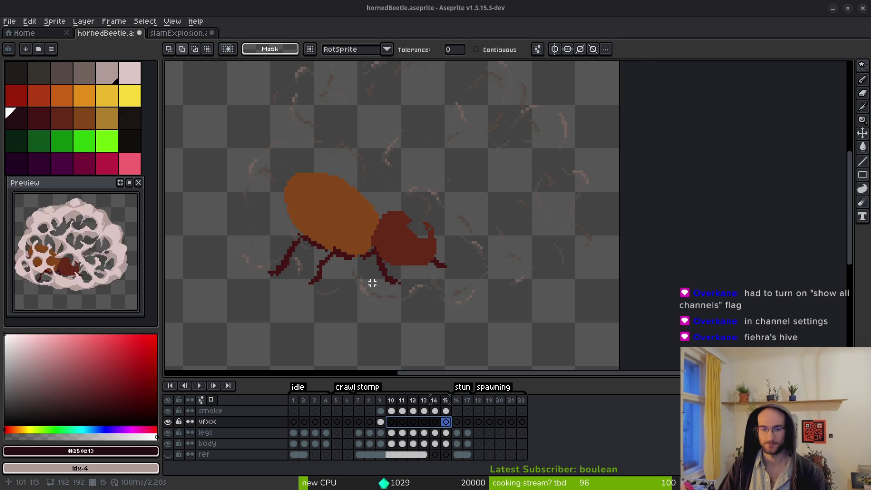
Hide the smoke layer and preview the sprite sheet export before cancelling it.
{"action": "left_click", "coordinate": [382, 422]}
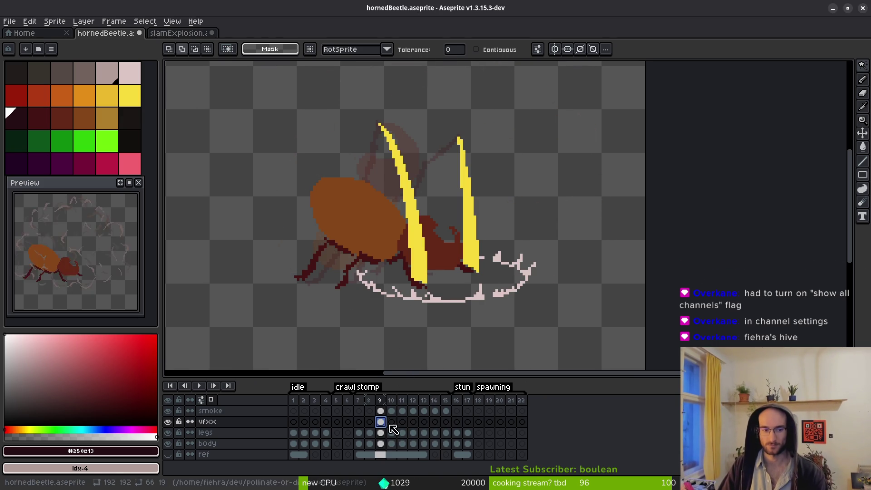
{"action": "left_click", "coordinate": [443, 318]}
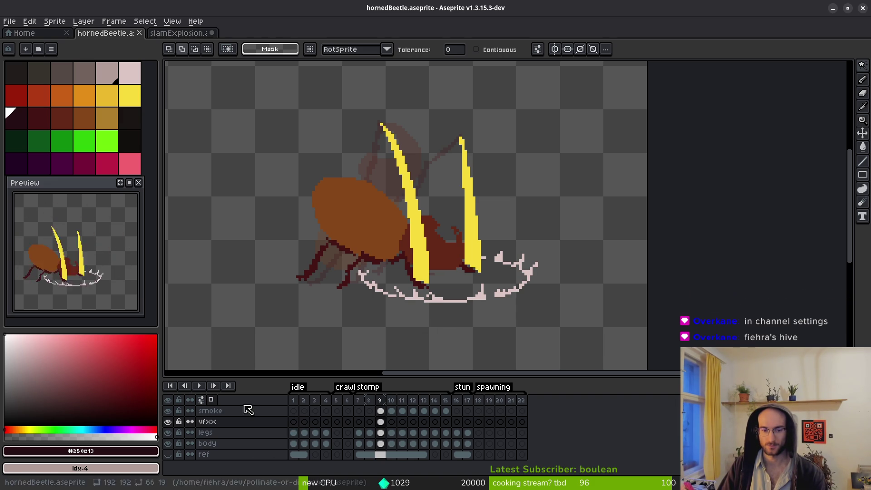
{"action": "left_click", "coordinate": [168, 410]}
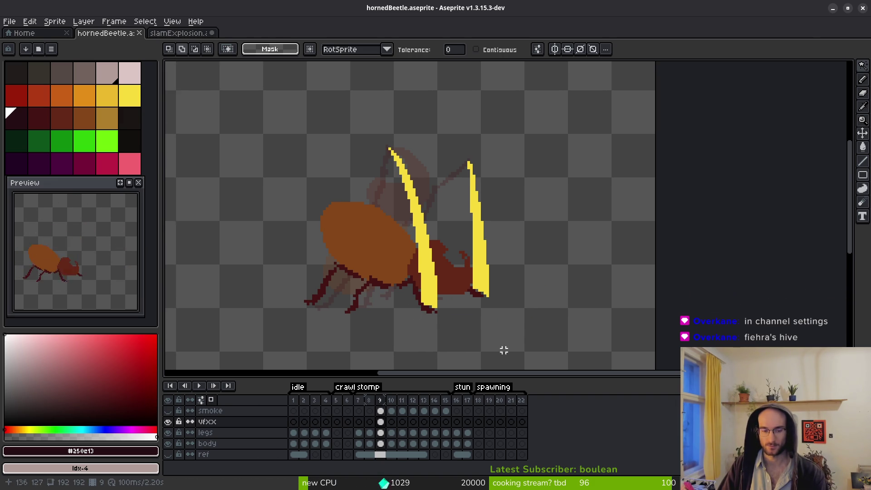
{"action": "key", "text": "ctrl+e"}
{"action": "scroll", "coordinate": [444, 249], "scroll_direction": "down", "scroll_amount": 5}
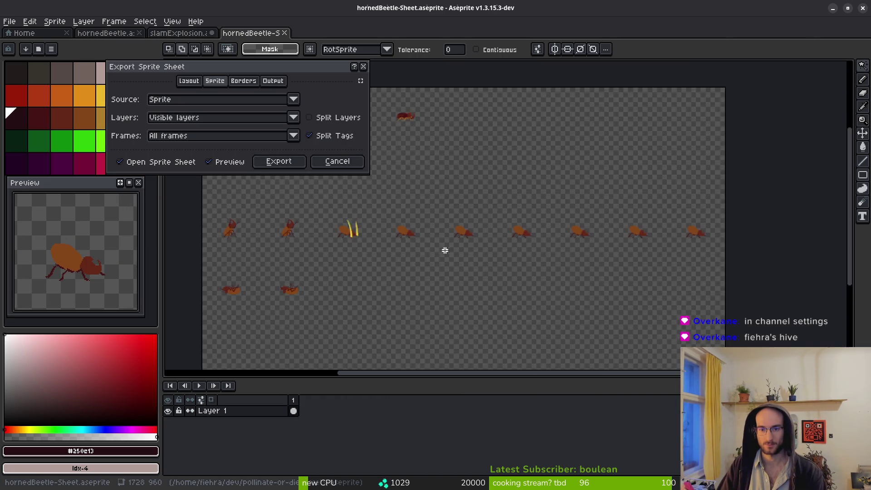
{"action": "left_click_drag", "start_coordinate": [430, 260], "coordinate": [544, 297]}
{"action": "left_click", "coordinate": [337, 162]}
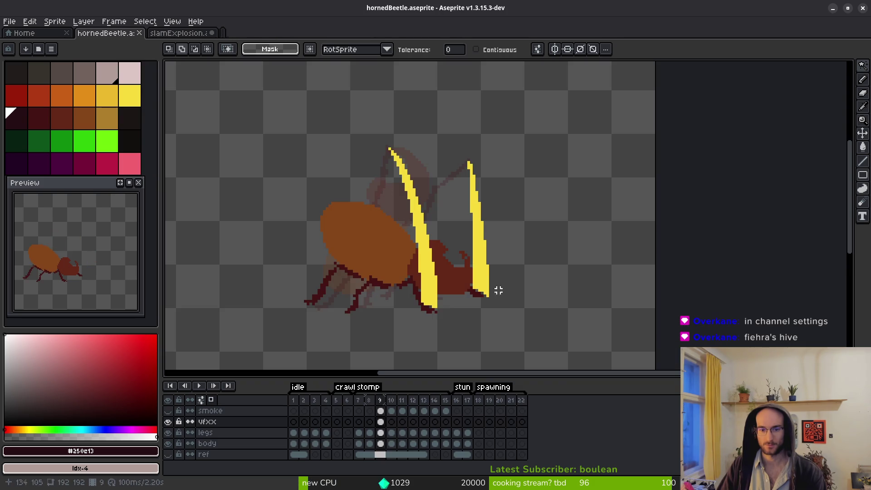
Paste the legs cels from frames 1 and 2 into empty frames 18 and 19.
{"action": "left_click", "coordinate": [482, 401]}
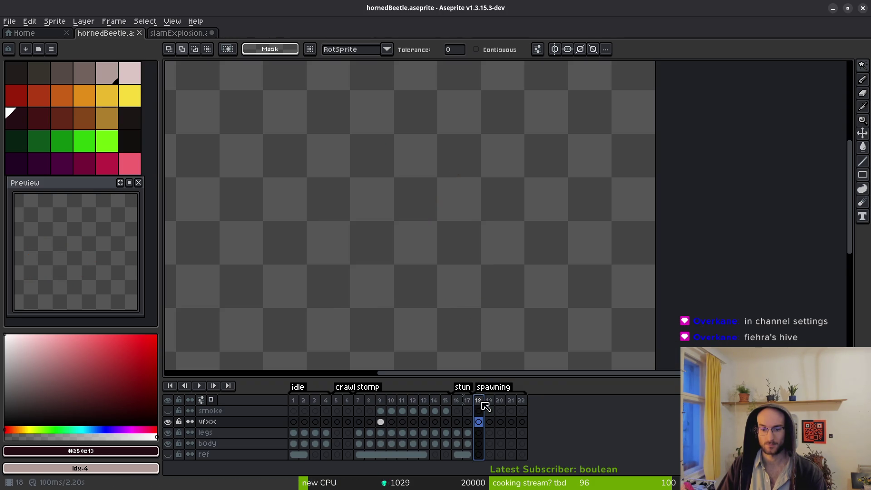
{"action": "left_click", "coordinate": [294, 433]}
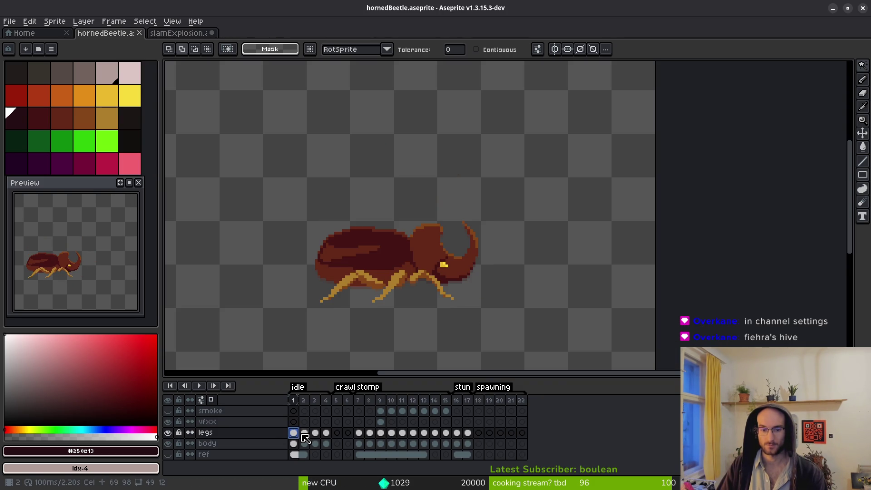
{"action": "left_click", "coordinate": [479, 433]}
{"action": "key", "text": "ctrl+v"}
{"action": "left_click", "coordinate": [304, 433]}
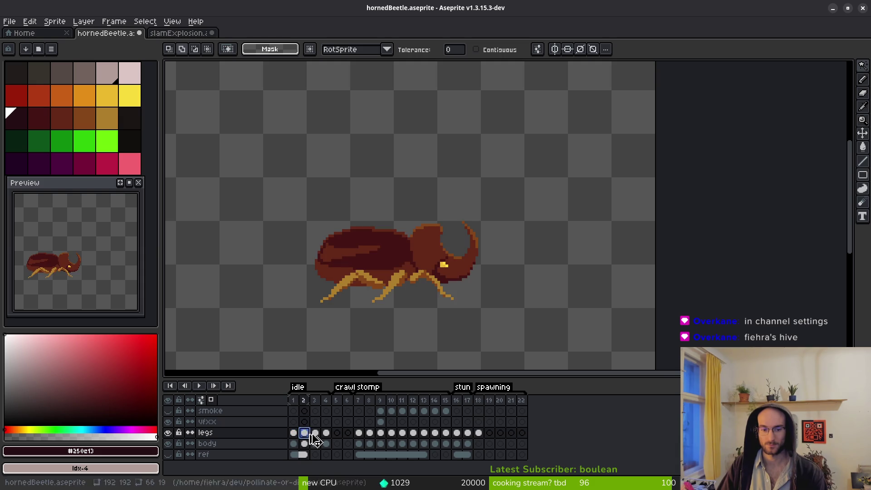
{"action": "left_click", "coordinate": [489, 432]}
{"action": "key", "text": "ctrl+v"}
Paste the frame 2 body cel into frame 19 and preview the sprite sheet again.
{"action": "left_click", "coordinate": [293, 443]}
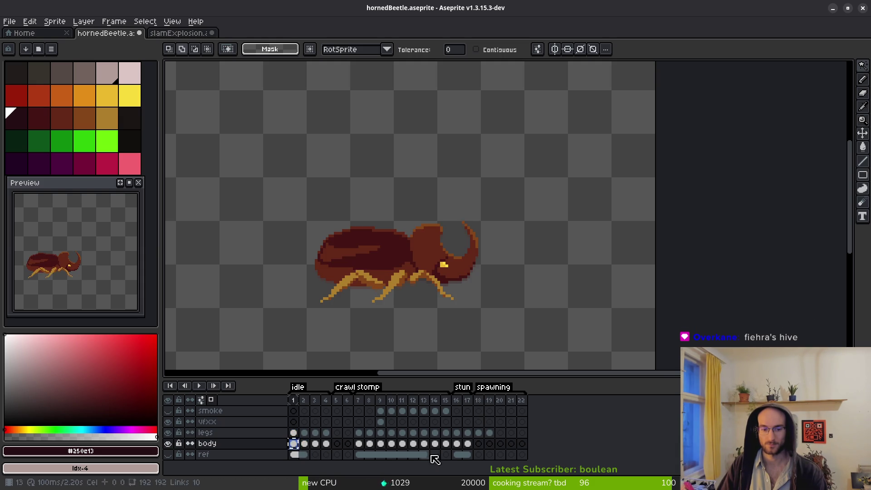
{"action": "left_click", "coordinate": [304, 444]}
{"action": "key", "text": "ctrl+c"}
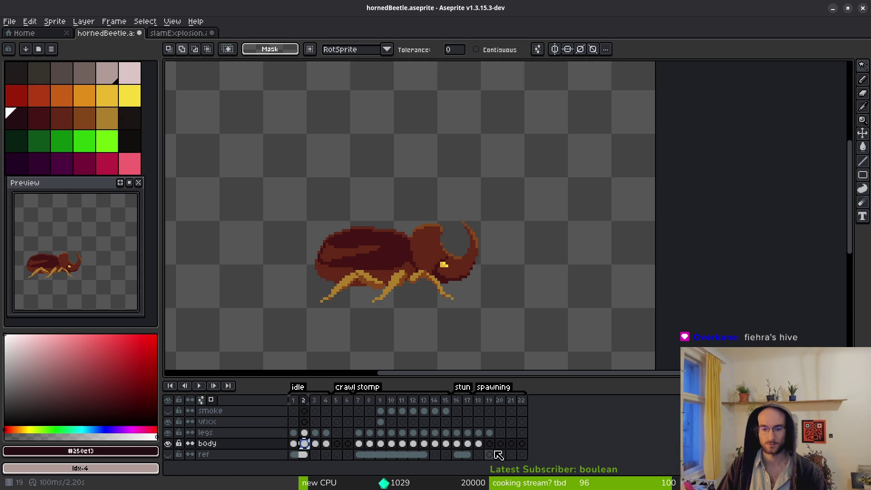
{"action": "left_click", "coordinate": [489, 444]}
{"action": "key", "text": "ctrl+v"}
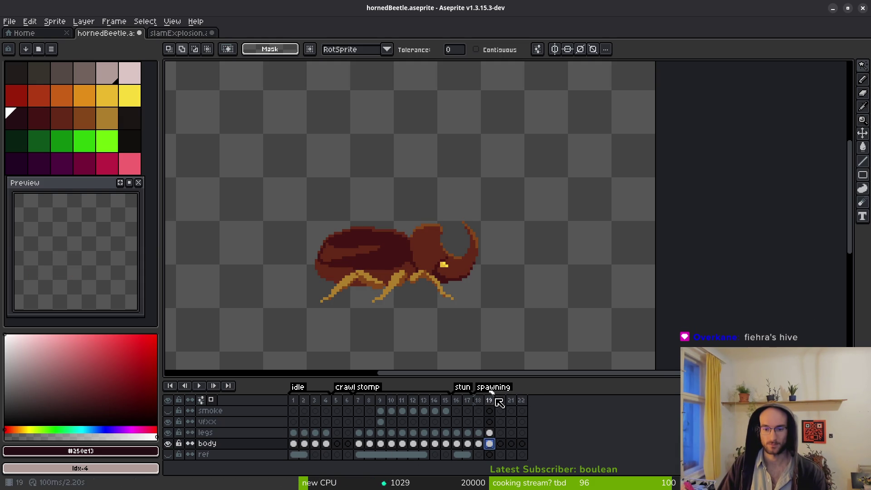
{"action": "key", "text": "ctrl+e"}
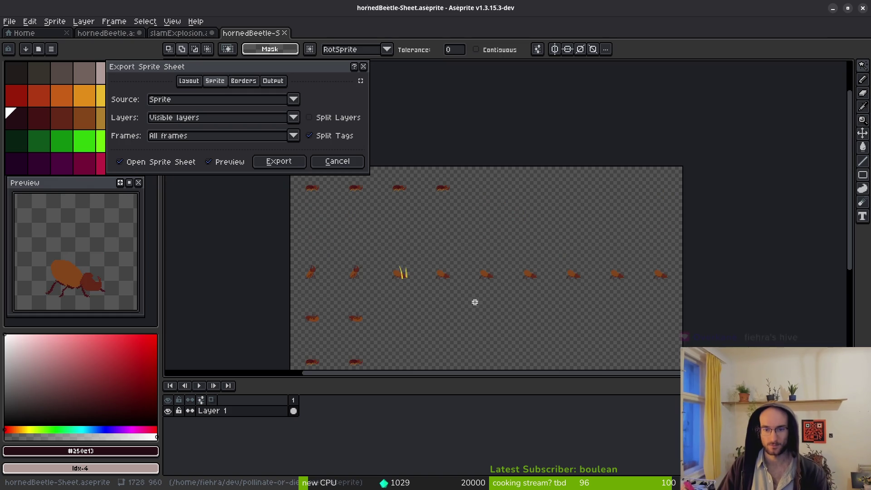
{"action": "left_click", "coordinate": [279, 162]}
Replace frame 19's body with the frame 4 body cel and reopen the sprite sheet export.
{"action": "left_click", "coordinate": [491, 437]}
{"action": "left_click", "coordinate": [304, 432]}
{"action": "left_click", "coordinate": [316, 433]}
{"action": "key", "text": "ctrl+c"}
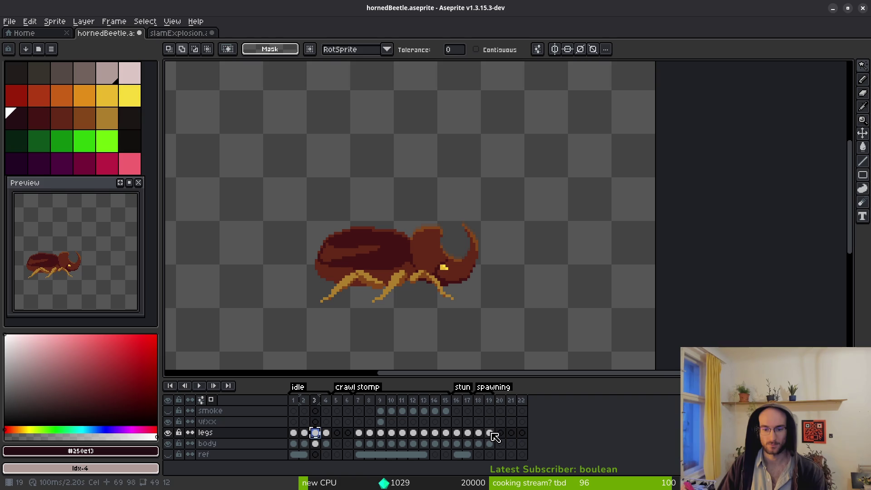
{"action": "left_click", "coordinate": [317, 445]}
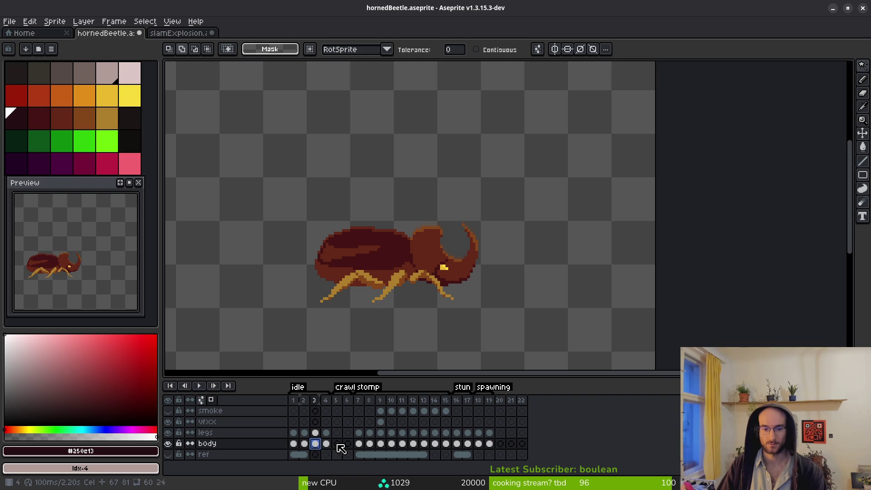
{"action": "left_click", "coordinate": [490, 446]}
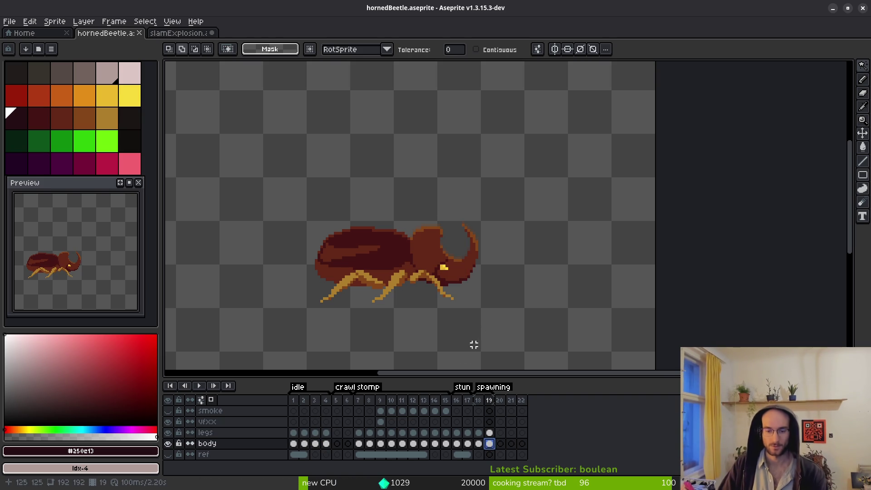
{"action": "left_click", "coordinate": [325, 446]}
{"action": "key", "text": "ctrl+c"}
{"action": "left_click", "coordinate": [494, 445]}
{"action": "key", "text": "ctrl+v"}
{"action": "left_click", "coordinate": [326, 433]}
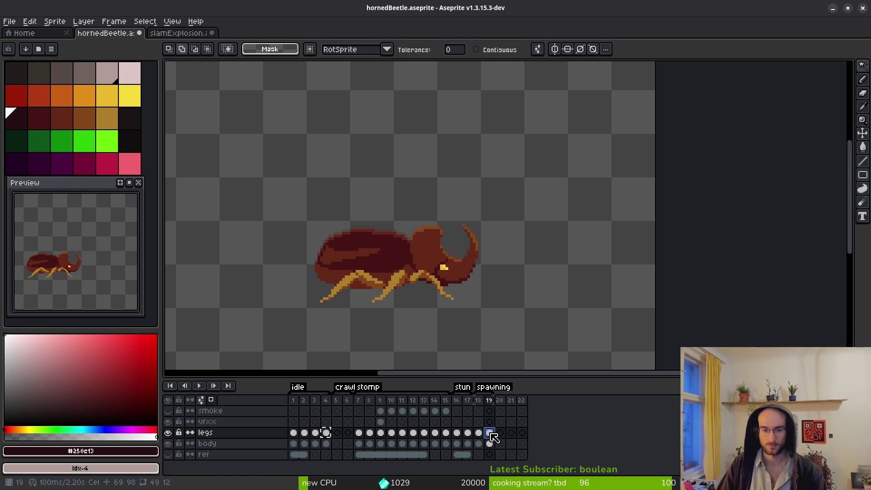
{"action": "left_click", "coordinate": [478, 422]}
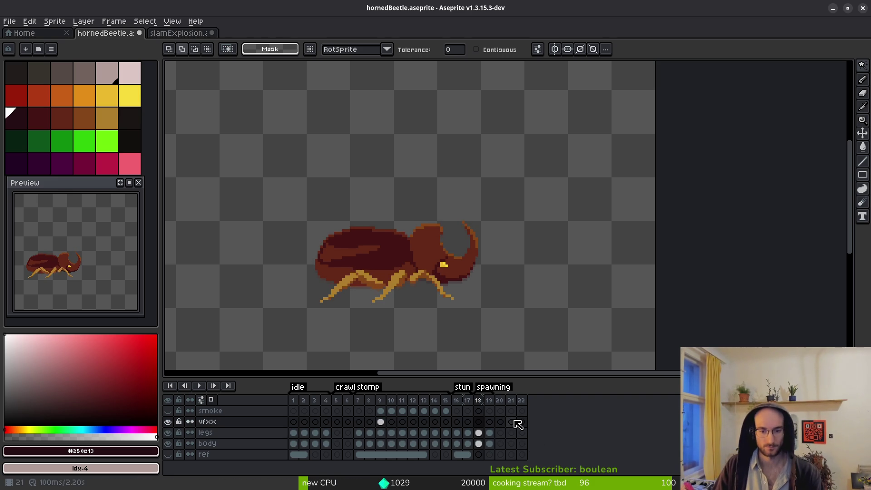
{"action": "key", "text": "ctrl+e"}
Export the beetle sheet over art/enemies/hornedBeetle-Sheet.png, confirming the overwrite.
{"action": "left_click", "coordinate": [280, 164]}
{"action": "key", "text": "ctrl+alt+shift+s"}
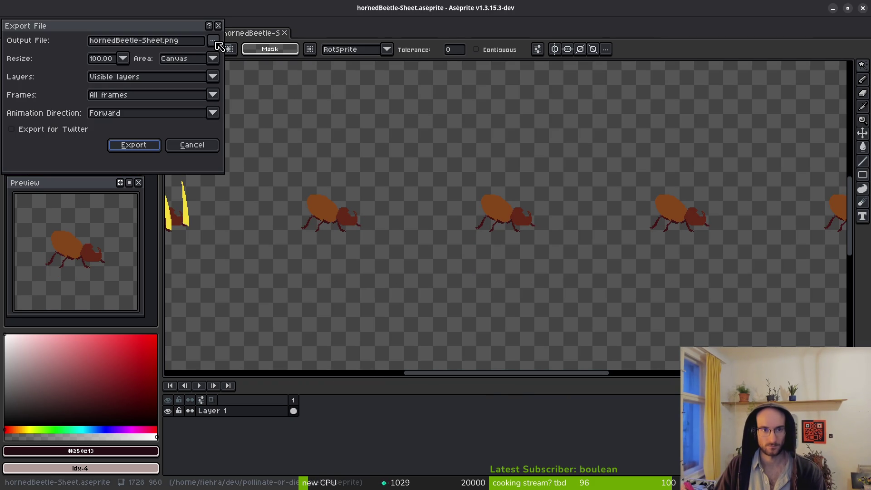
{"action": "left_click", "coordinate": [216, 42]}
{"action": "left_click", "coordinate": [245, 64]}
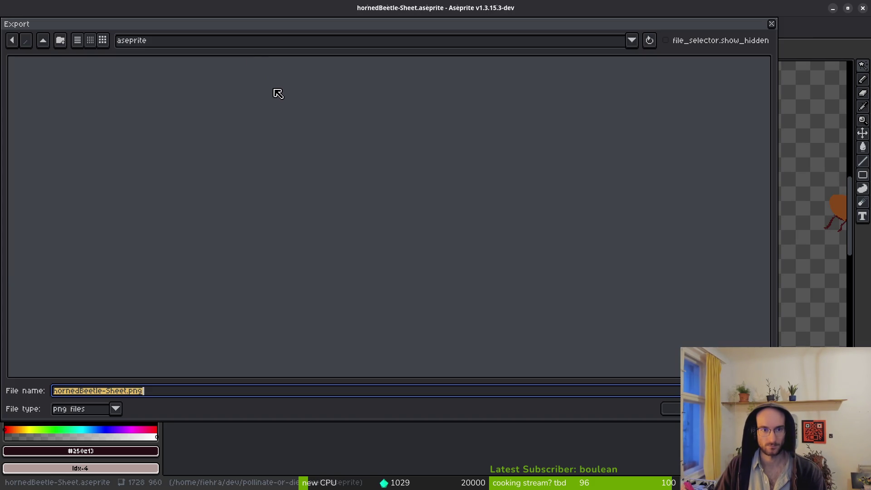
{"action": "left_click", "coordinate": [43, 41]}
{"action": "double_click", "coordinate": [49, 90]}
{"action": "double_click", "coordinate": [88, 88]}
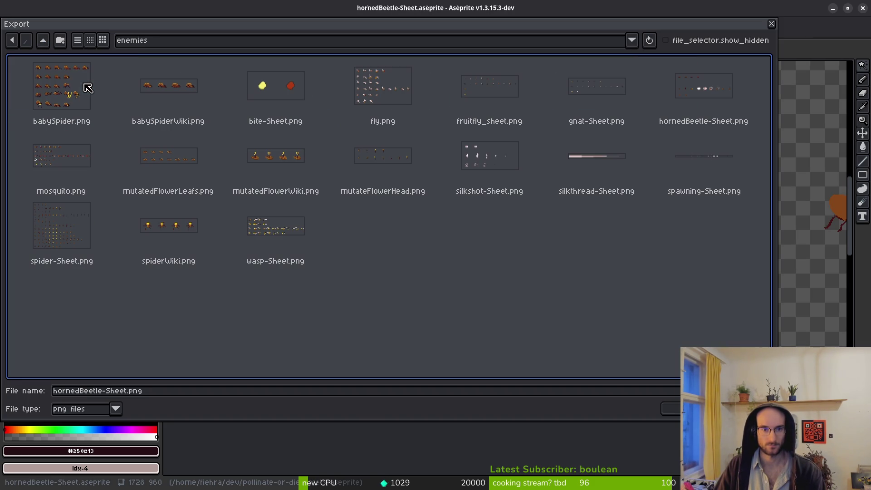
{"action": "left_click", "coordinate": [703, 100]}
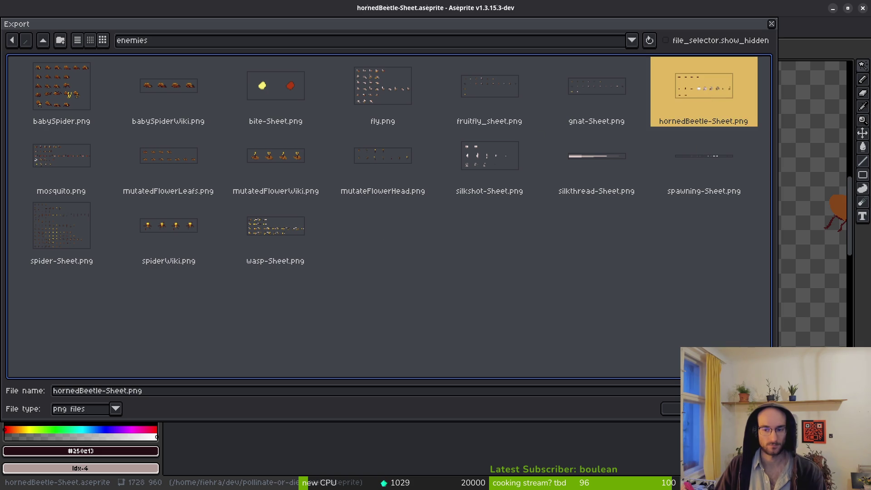
{"action": "left_click", "coordinate": [669, 410]}
{"action": "left_click", "coordinate": [369, 275]}
{"action": "left_click", "coordinate": [133, 145]}
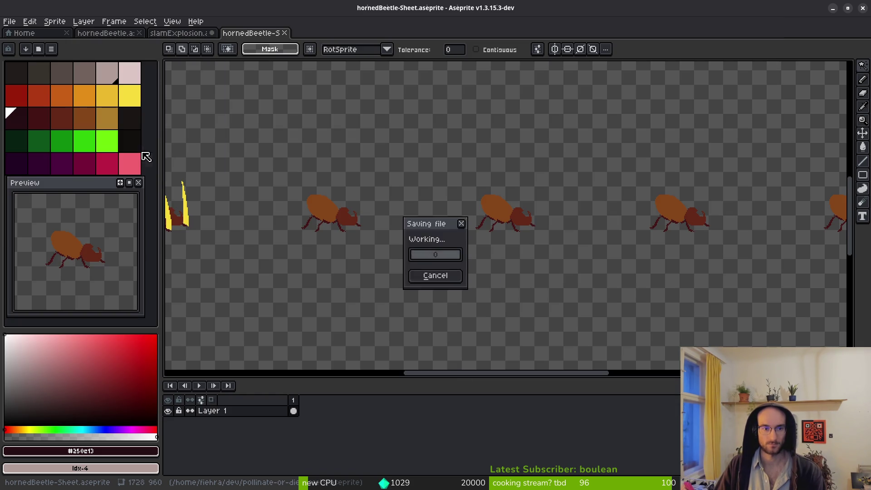
{"action": "left_click", "coordinate": [177, 37]}
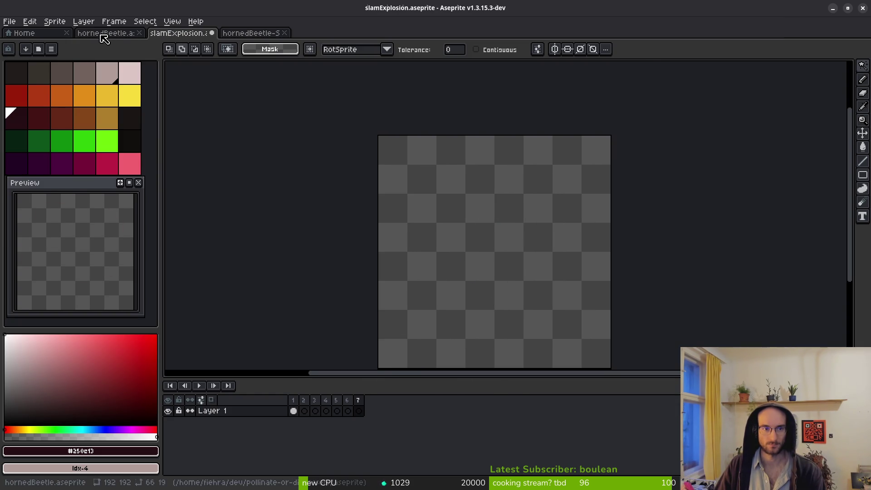
Make the smoke layer visible again and close slamExplosion without saving.
{"action": "key", "text": "ctrl+shift+Tab"}
{"action": "left_click_drag", "start_coordinate": [381, 411], "coordinate": [447, 417]}
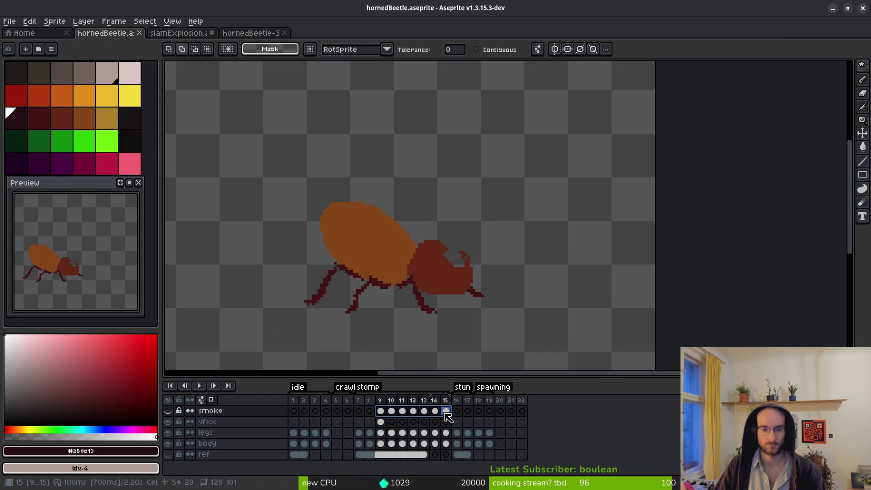
{"action": "left_click", "coordinate": [168, 411]}
{"action": "left_click", "coordinate": [188, 37]}
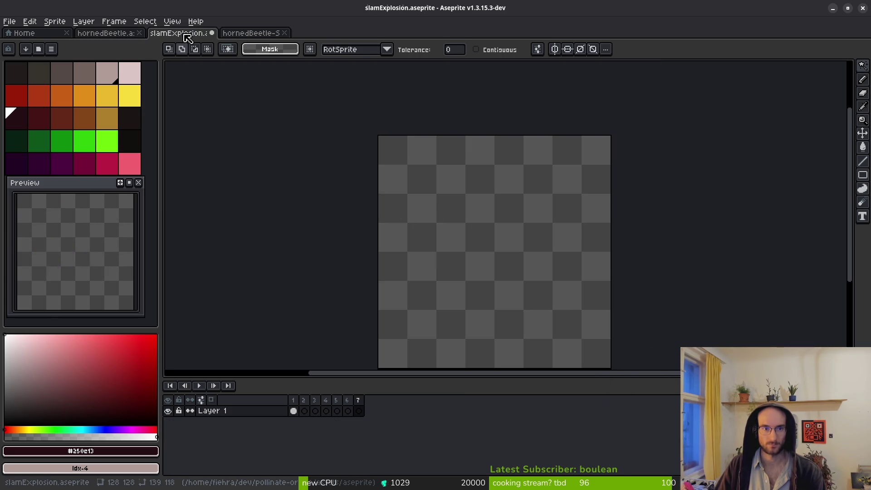
{"action": "left_click", "coordinate": [212, 33]}
{"action": "left_click", "coordinate": [435, 274]}
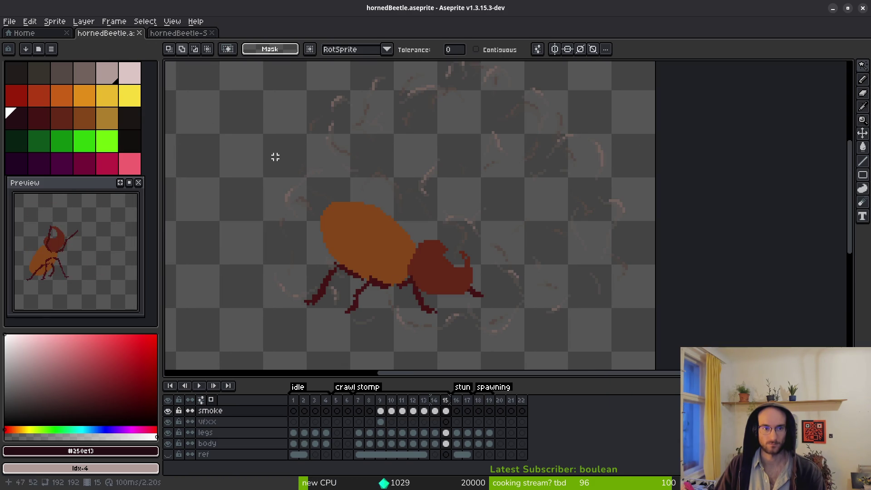
Select frames 9–15 and hide the legs and body layers for a smoke-only export.
{"action": "scroll", "coordinate": [410, 257], "scroll_direction": "down", "scroll_amount": 5}
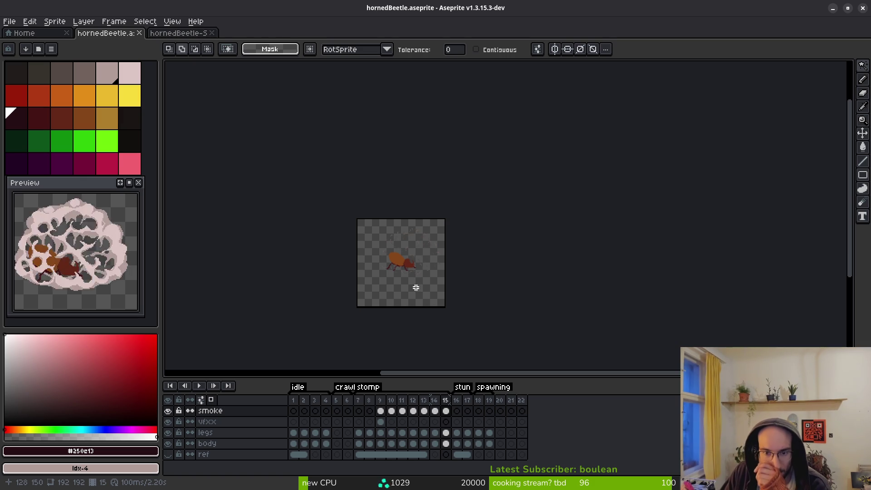
{"action": "mouse_move", "coordinate": [384, 405]}
{"action": "left_mouse_down"}
{"action": "mouse_move", "coordinate": [424, 448]}
{"action": "mouse_move", "coordinate": [447, 456]}
{"action": "left_mouse_up"}
{"action": "left_click_drag", "start_coordinate": [174, 429], "coordinate": [171, 447]}
{"action": "key", "text": "ctrl+e"}
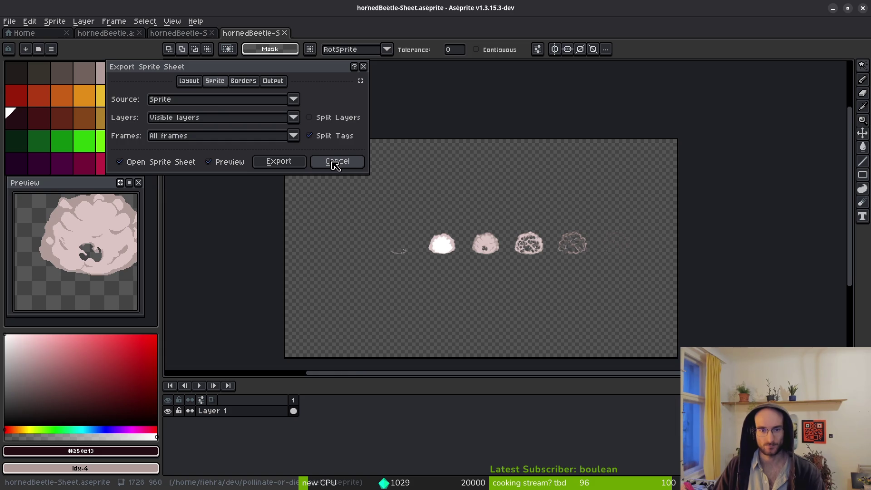
Limit the sprite sheet export to the selected frames 9–15 and preview it.
{"action": "left_click", "coordinate": [335, 161]}
{"action": "key", "text": "ctrl+e"}
{"action": "left_click", "coordinate": [297, 137]}
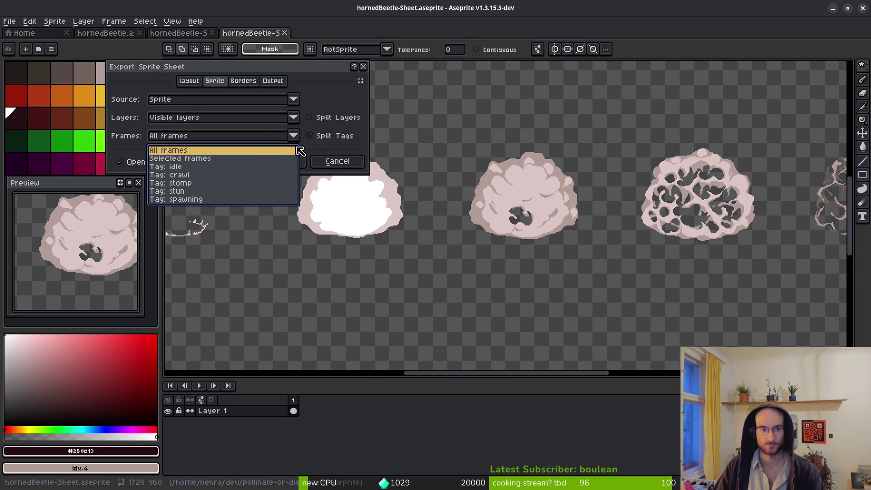
{"action": "left_click", "coordinate": [188, 158]}
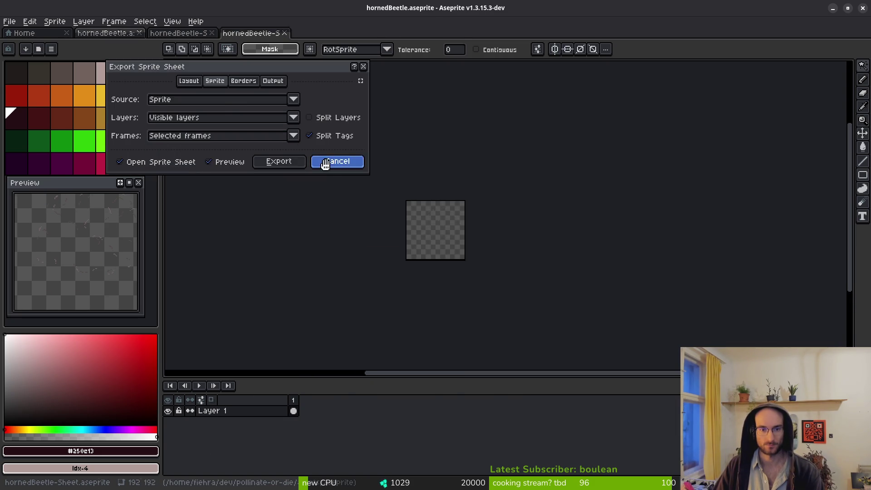
{"action": "left_click", "coordinate": [337, 162]}
{"action": "left_click_drag", "start_coordinate": [380, 400], "coordinate": [445, 400]}
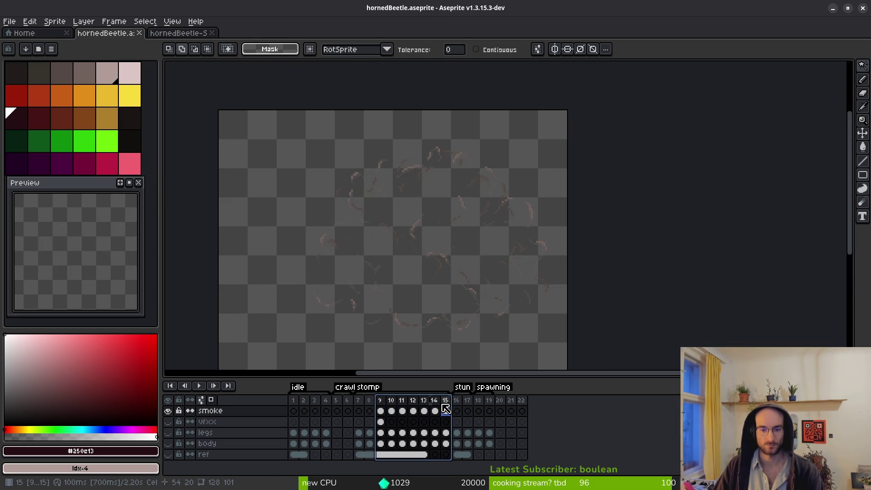
{"action": "key", "text": "ctrl+e"}
{"action": "left_click", "coordinate": [293, 138]}
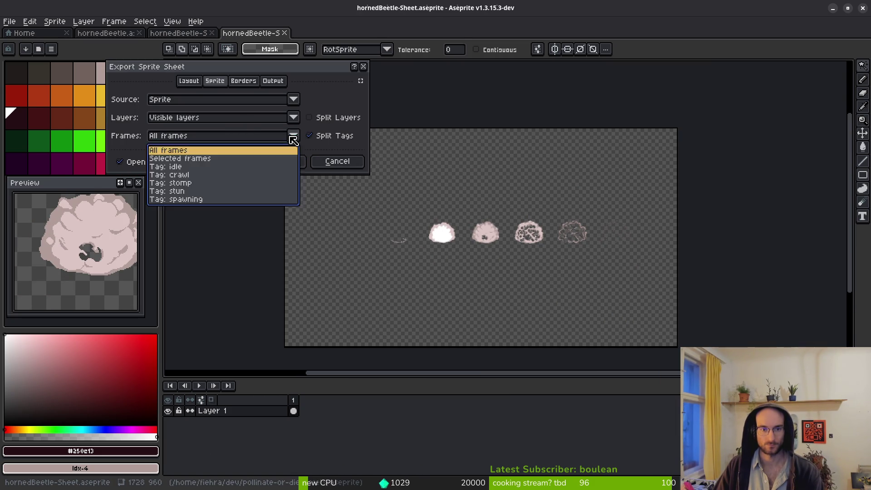
{"action": "left_click", "coordinate": [187, 159]}
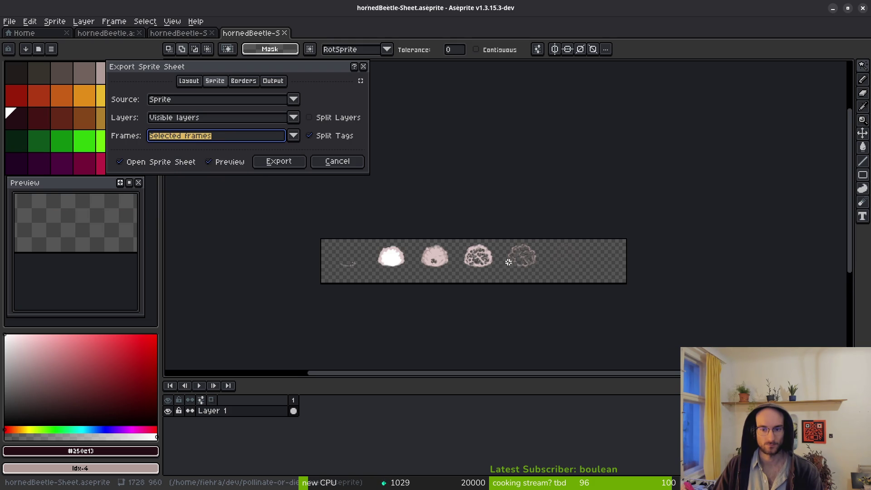
{"action": "scroll", "coordinate": [561, 264], "scroll_direction": "up", "scroll_amount": 3}
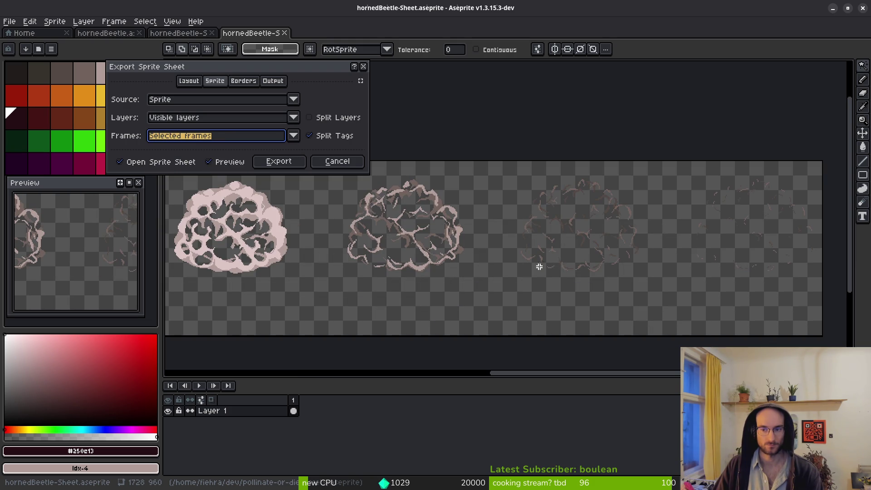
{"action": "scroll", "coordinate": [413, 247], "scroll_direction": "down", "scroll_amount": 3}
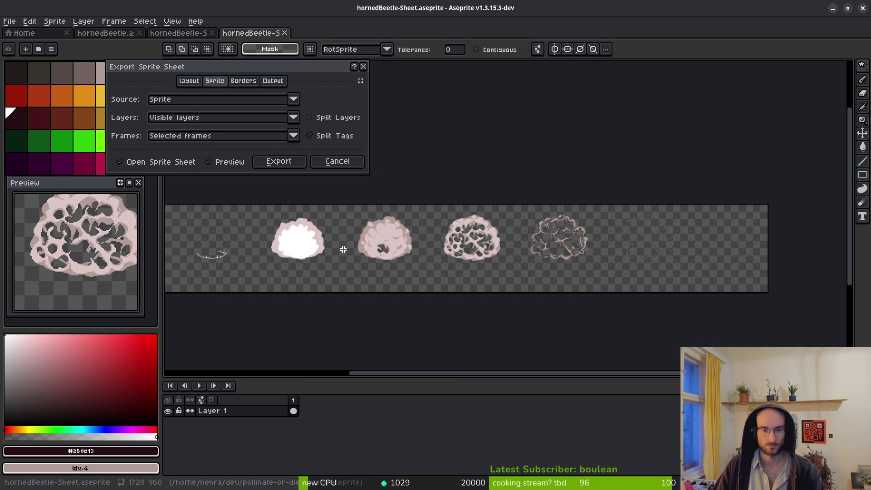
{"action": "left_click_drag", "start_coordinate": [338, 249], "coordinate": [410, 259]}
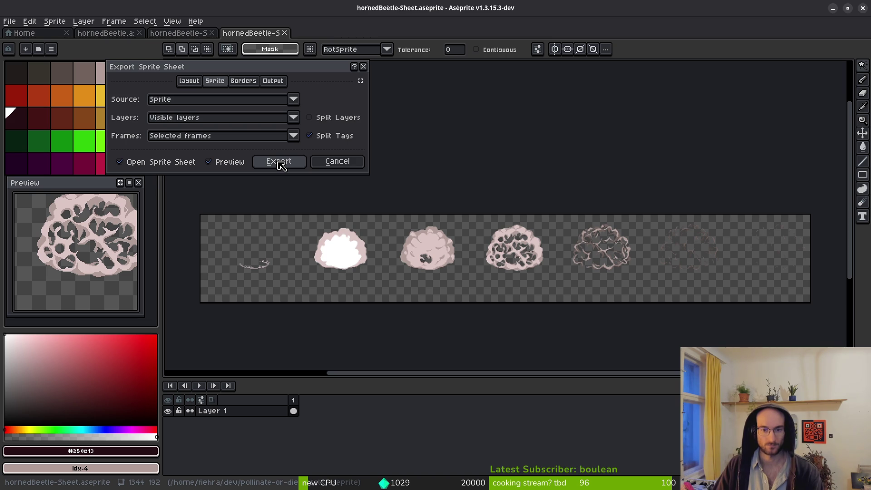
Export the smoke sheet as SlamSmokeVfx.png in the art/vfx folder.
{"action": "left_click", "coordinate": [279, 163]}
{"action": "key", "text": "ctrl+alt+shift+s"}
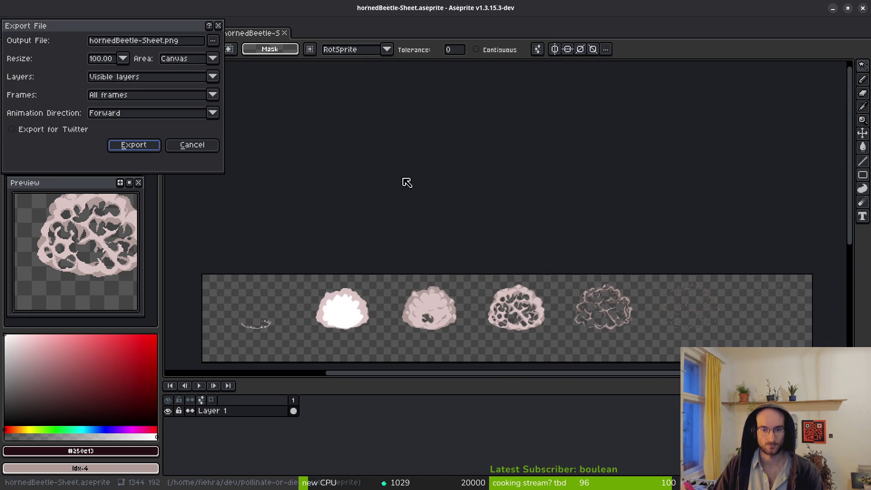
{"action": "left_click", "coordinate": [213, 40]}
{"action": "left_click", "coordinate": [227, 53]}
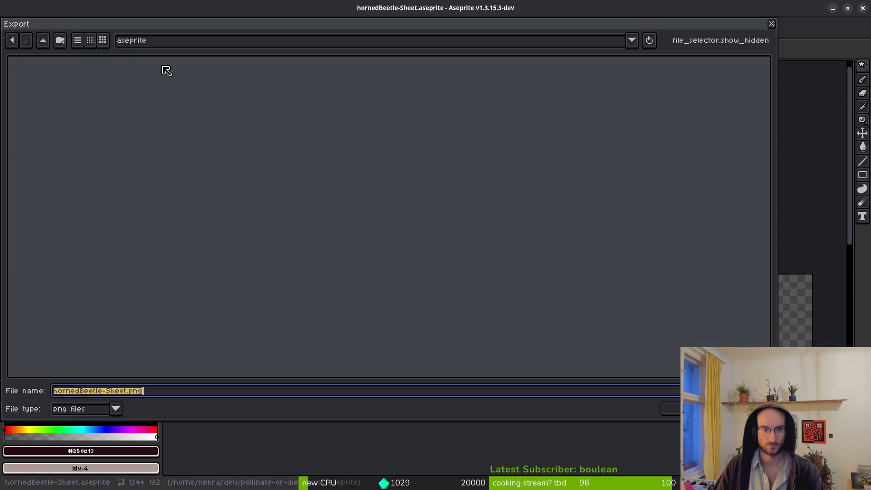
{"action": "left_click", "coordinate": [44, 42]}
{"action": "double_click", "coordinate": [54, 92]}
{"action": "double_click", "coordinate": [593, 100]}
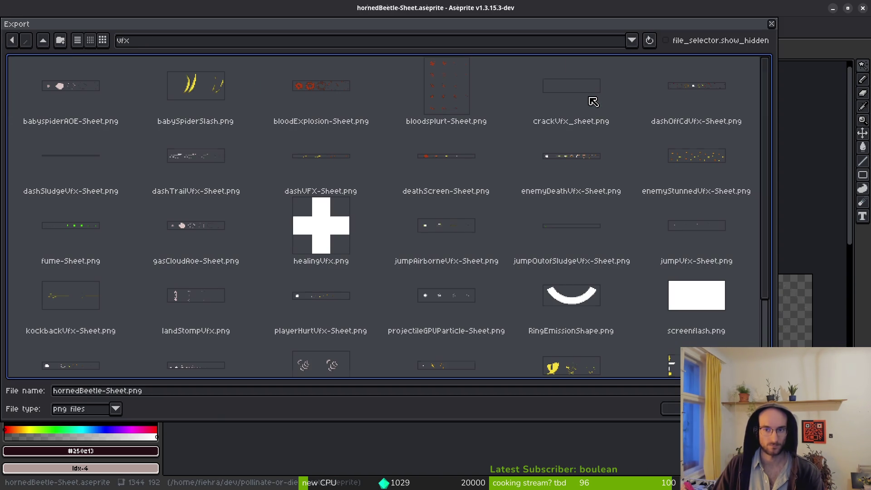
{"action": "left_click", "coordinate": [131, 394]}
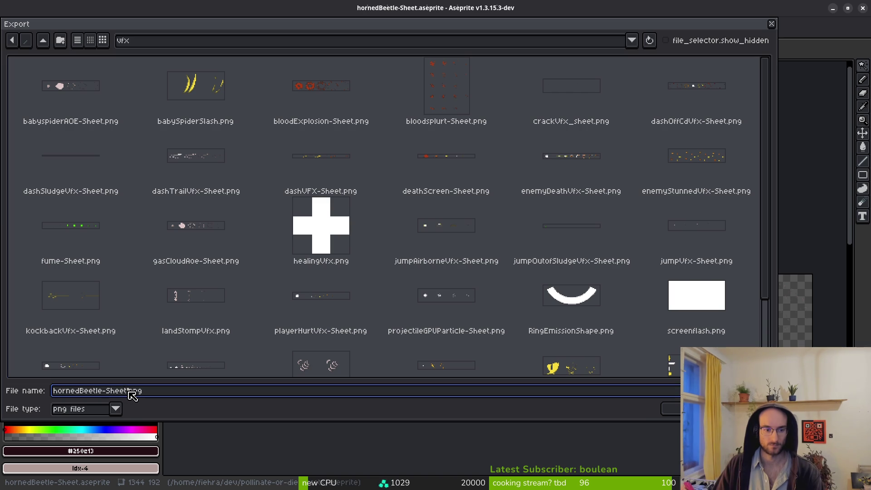
{"action": "left_click_drag", "start_coordinate": [127, 392], "coordinate": [9, 383]}
{"action": "key", "text": "BackSpace"}
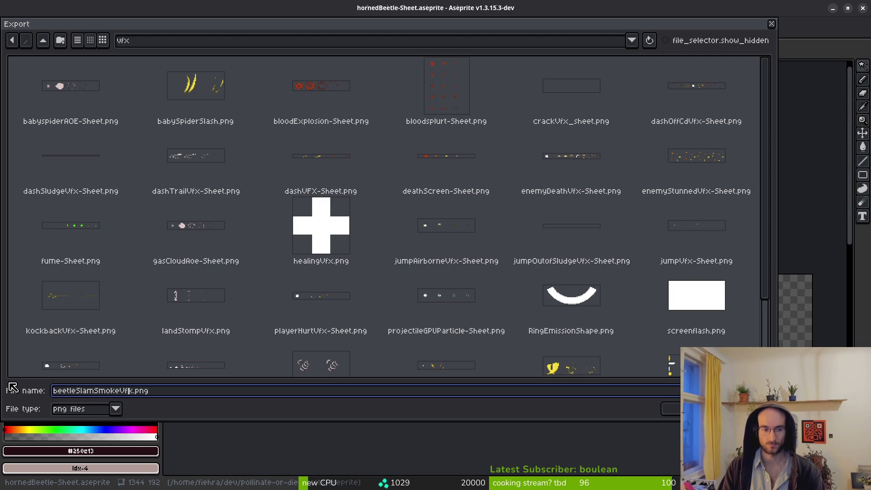
{"action": "key", "text": "Return"}
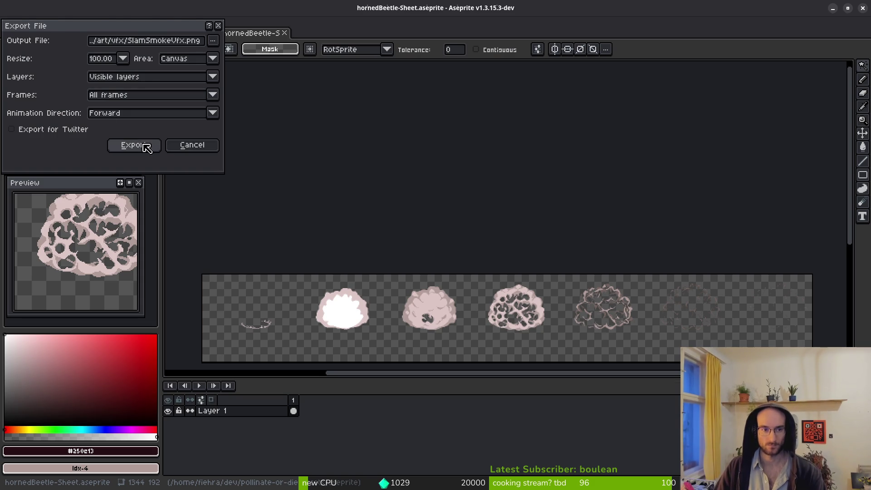
{"action": "left_click", "coordinate": [140, 145]}
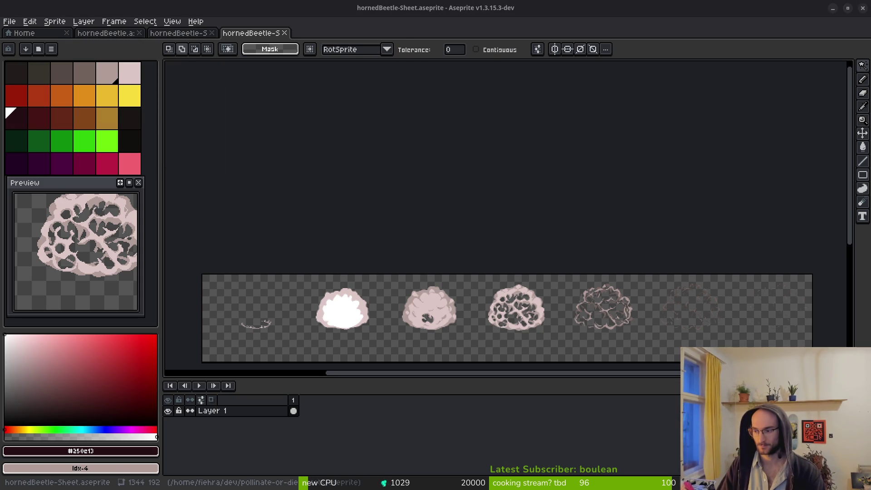
Return to Godot and select the root slamExplosionVfx node.
{"action": "key", "text": "alt+Tab"}
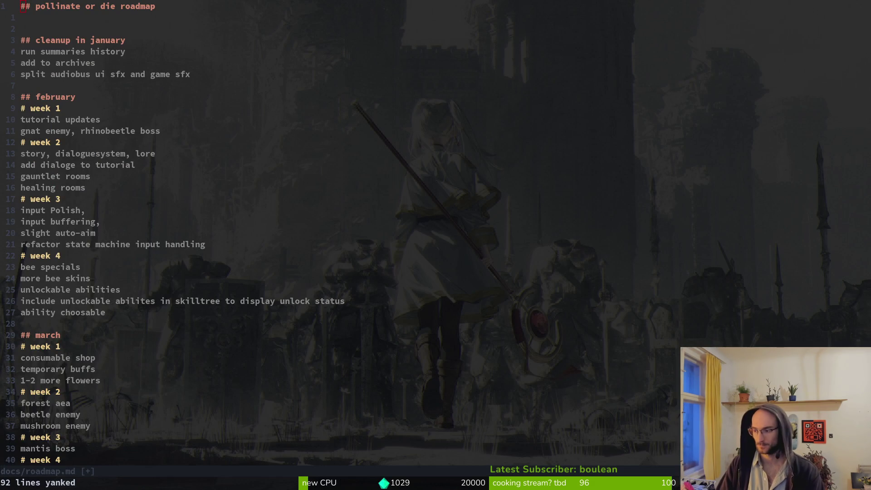
{"action": "key", "text": "alt+Tab"}
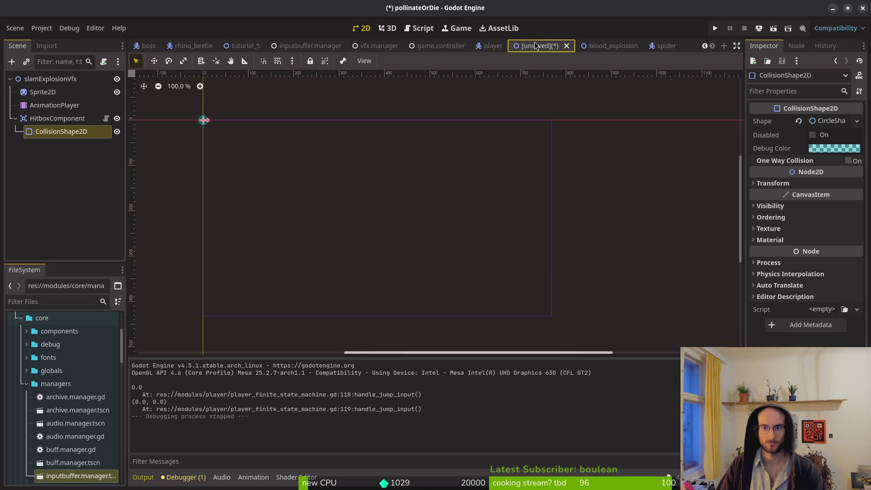
{"action": "left_click", "coordinate": [63, 79]}
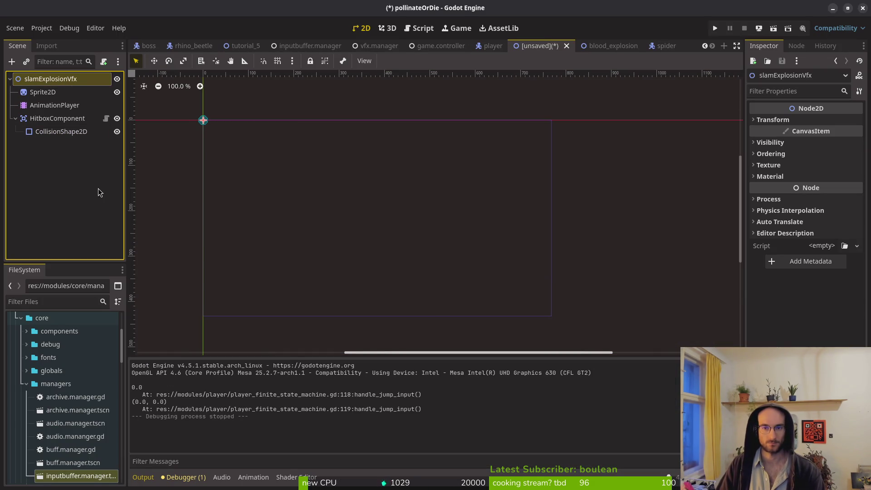
Rename the root node to slamSmokeVfx.
{"action": "left_click", "coordinate": [62, 81]}
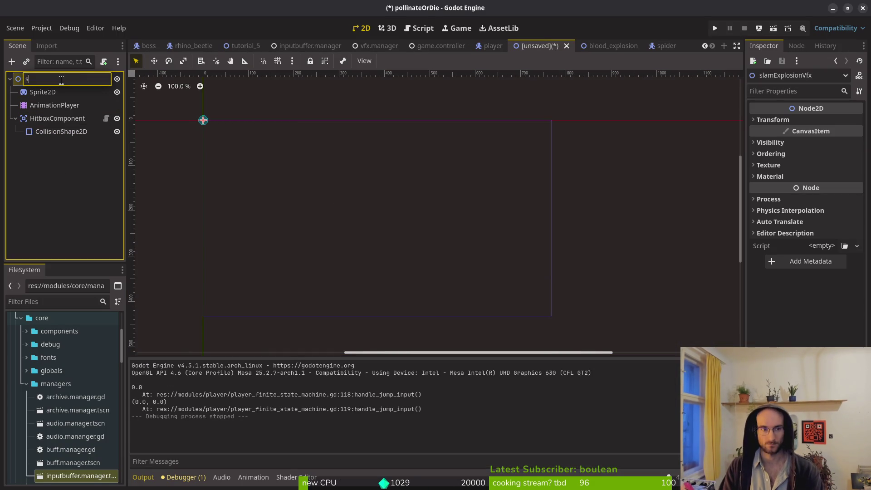
{"action": "type", "text": "s"}
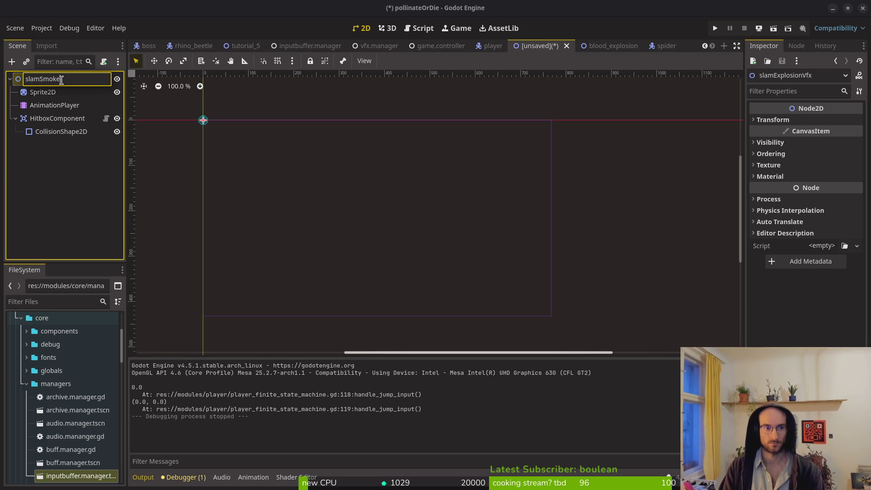
{"action": "key", "text": "Return"}
{"action": "right_click", "coordinate": [68, 81]}
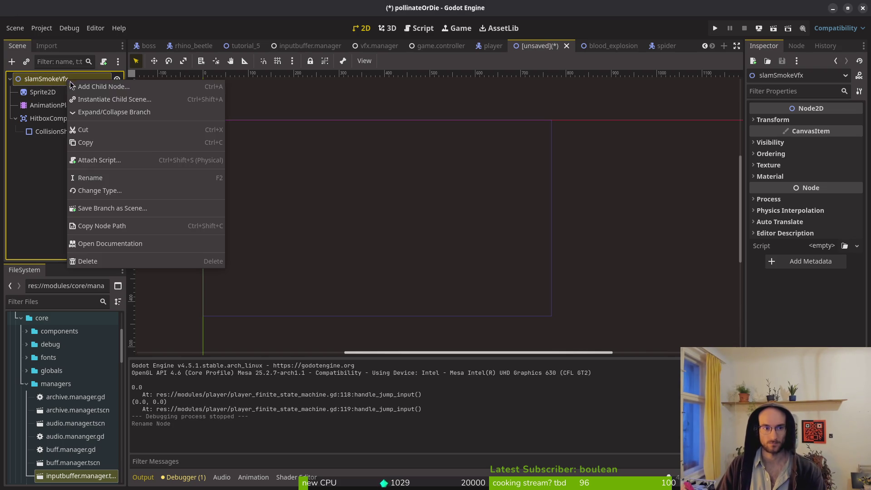
{"action": "left_click", "coordinate": [120, 162]}
{"action": "left_click", "coordinate": [532, 232]}
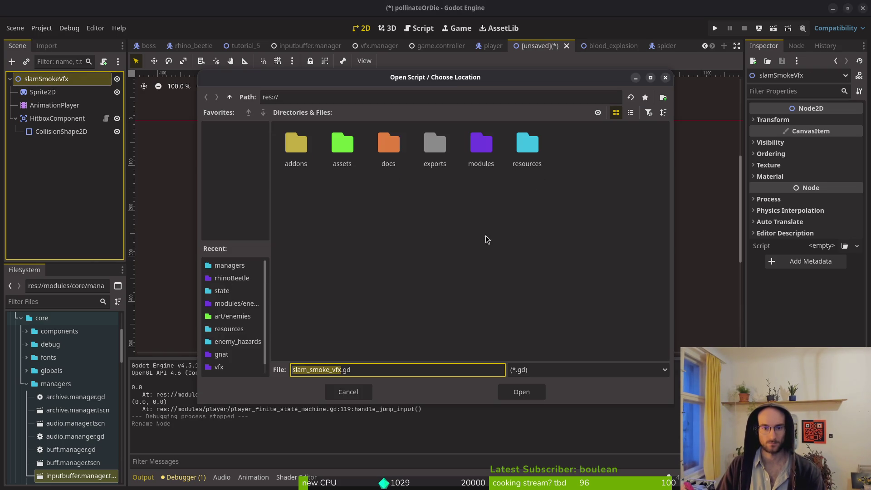
{"action": "left_click", "coordinate": [481, 154]}
{"action": "key", "text": "Escape"}
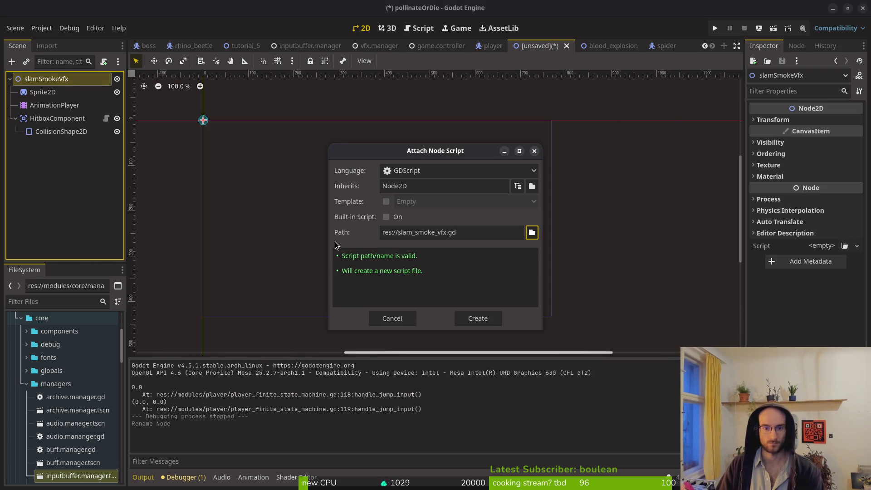
{"action": "left_click", "coordinate": [386, 318]}
Save the scene as slam_smoke_vfx.tscn in res://modules/vfx.
{"action": "key", "text": "ctrl+s"}
{"action": "double_click", "coordinate": [503, 155]}
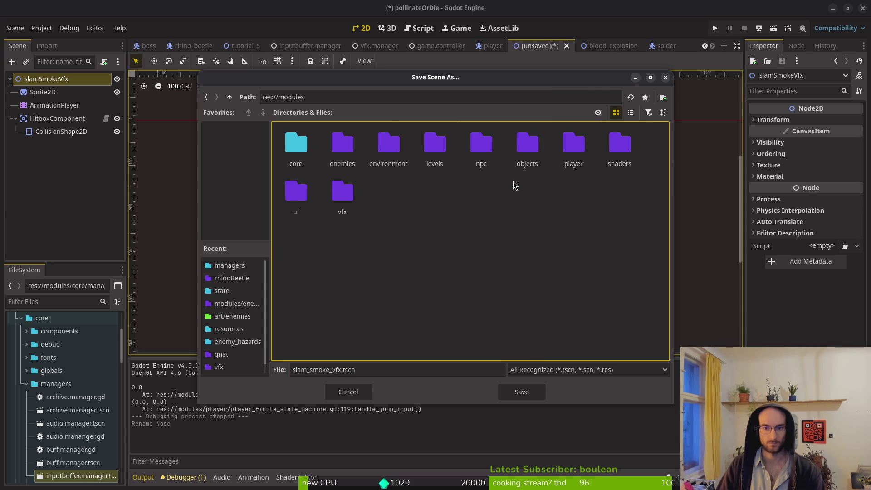
{"action": "double_click", "coordinate": [362, 216]}
{"action": "left_click", "coordinate": [536, 397]}
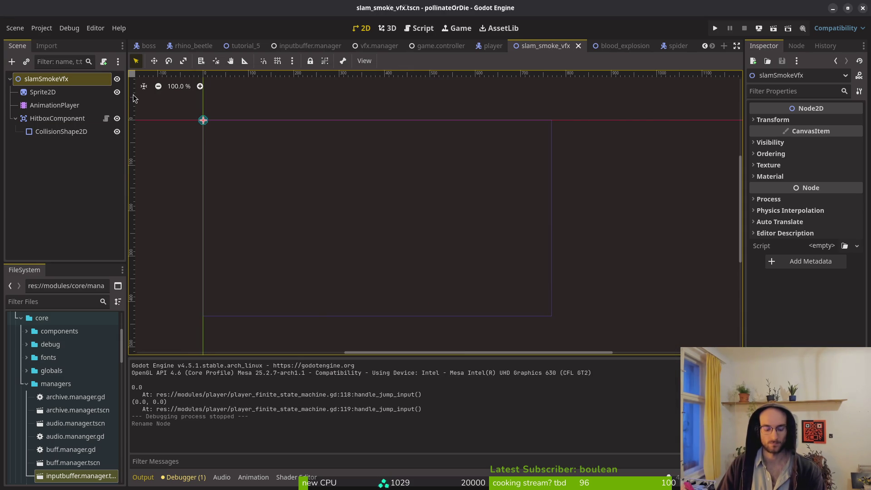
Attach the existing vfx.gd script to the root node and save the scene.
{"action": "key", "text": "ctrl+shift+a"}
{"action": "left_click", "coordinate": [531, 233]}
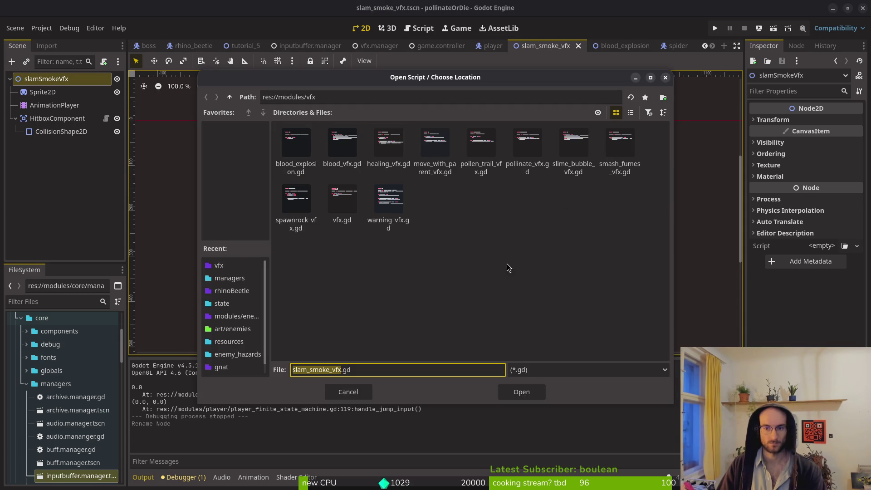
{"action": "left_click", "coordinate": [342, 202]}
{"action": "left_click", "coordinate": [530, 393]}
{"action": "left_click", "coordinate": [478, 319]}
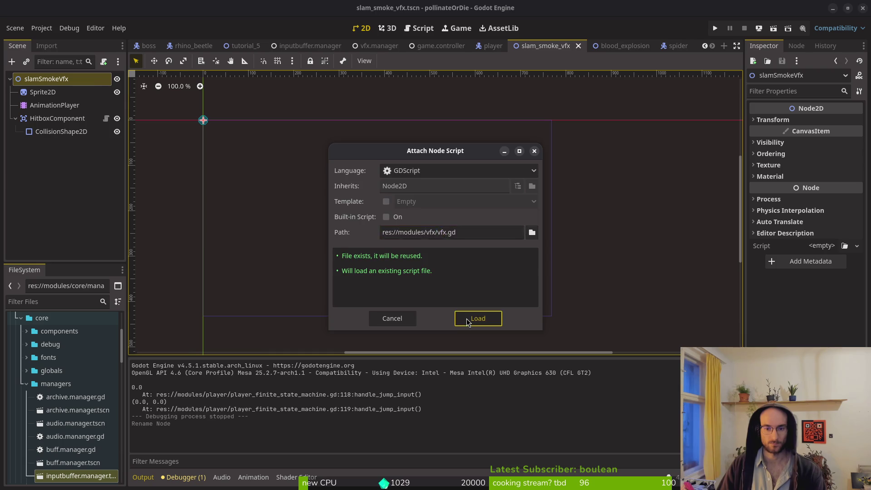
{"action": "key", "text": "ctrl+s"}
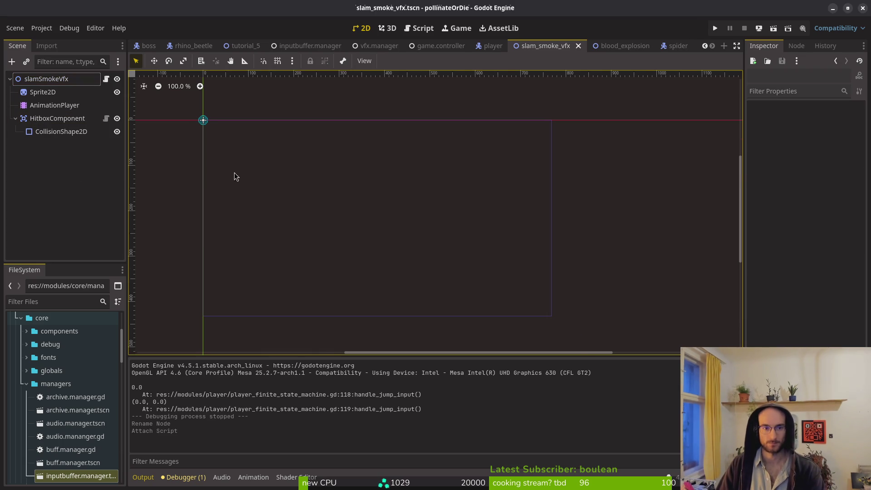
{"action": "double_click", "coordinate": [45, 92]}
Give the Sprite2D the SlamSmokeVfx.png texture with Hframes set to 6.
{"action": "left_click", "coordinate": [821, 120]}
{"action": "scroll", "coordinate": [819, 177], "scroll_direction": "down", "scroll_amount": 5}
{"action": "left_click", "coordinate": [798, 318]}
{"action": "type", "text": "slam"}
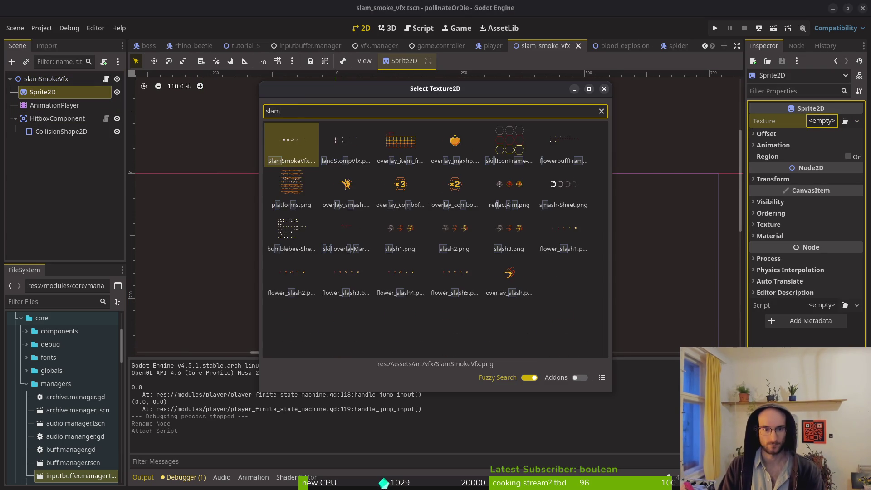
{"action": "key", "text": "Return"}
{"action": "left_click", "coordinate": [773, 159]}
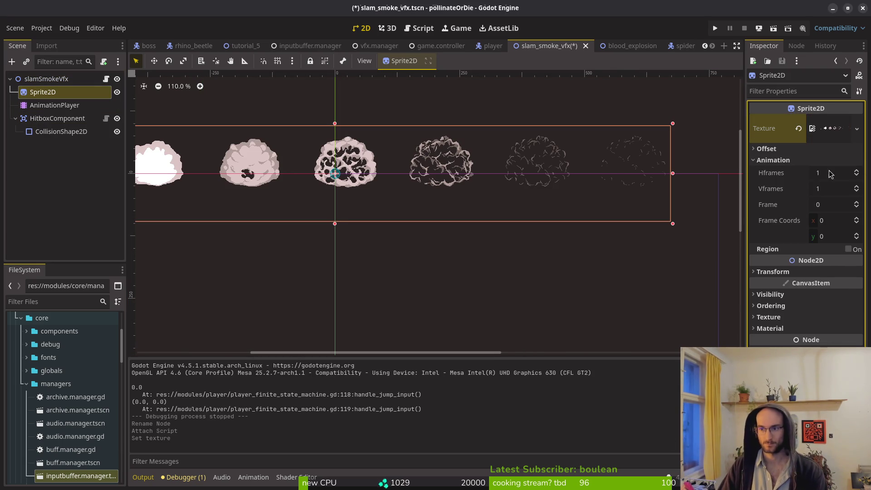
{"action": "left_click", "coordinate": [825, 173]}
{"action": "type", "text": "8"}
{"action": "key", "text": "Return"}
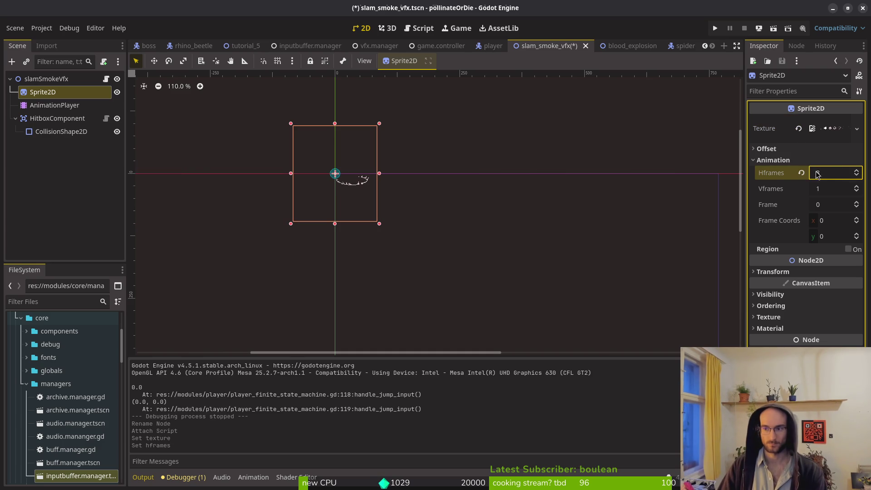
{"action": "type", "text": "6"}
{"action": "key", "text": "Return"}
{"action": "scroll", "coordinate": [366, 189], "scroll_direction": "up", "scroll_amount": 5}
{"action": "key", "text": "ctrl+s"}
{"action": "mouse_move", "coordinate": [451, 211]}
{"action": "left_mouse_down"}
{"action": "mouse_move", "coordinate": [480, 254]}
{"action": "mouse_move", "coordinate": [484, 286]}
{"action": "left_mouse_up"}
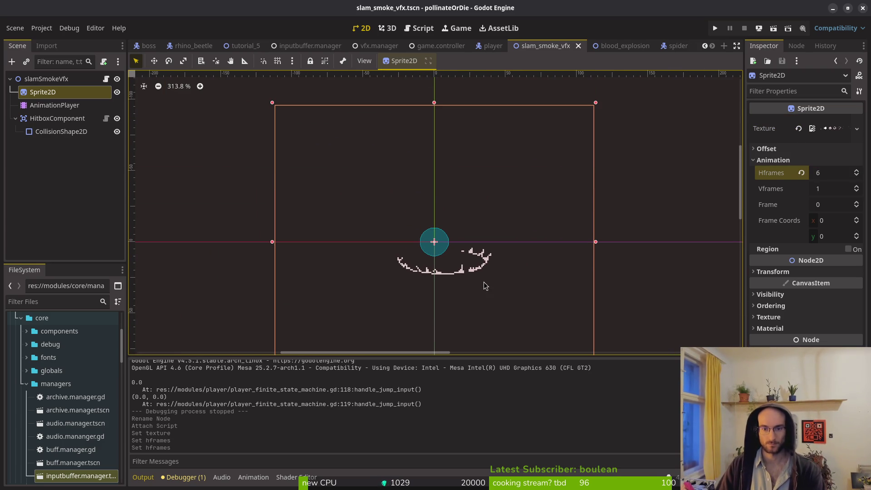
Create a new 'slam' animation in the AnimationPlayer running at 12 FPS.
{"action": "left_click", "coordinate": [54, 105]}
{"action": "left_click", "coordinate": [263, 366]}
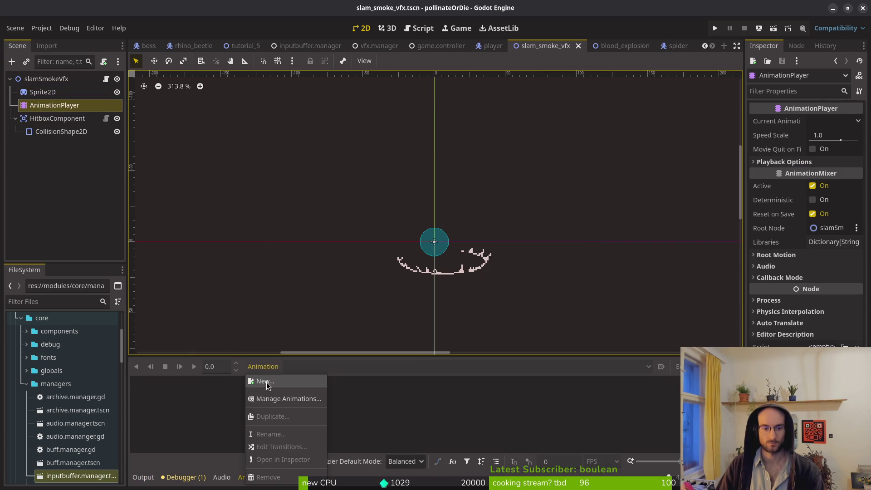
{"action": "left_click", "coordinate": [272, 381]}
{"action": "type", "text": "am"}
{"action": "key", "text": "Return"}
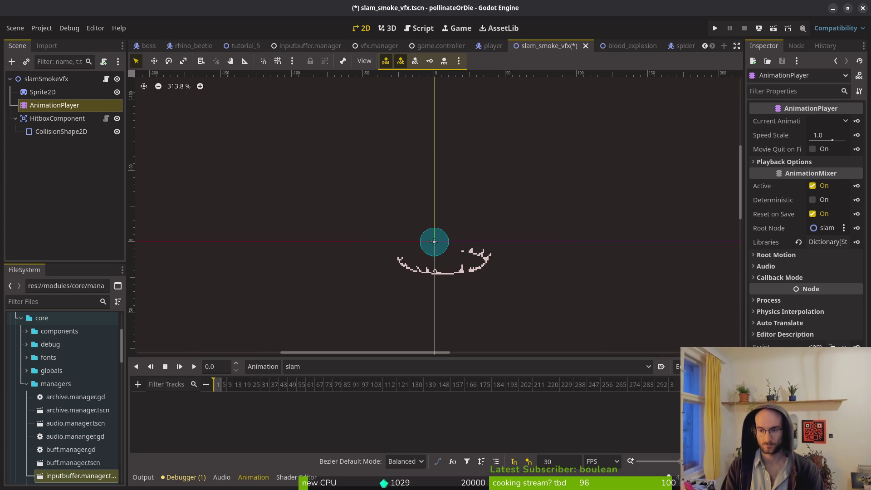
{"action": "key", "text": "ctrl+s"}
{"action": "left_click", "coordinate": [553, 461]}
{"action": "type", "text": "12"}
{"action": "key", "text": "Return"}
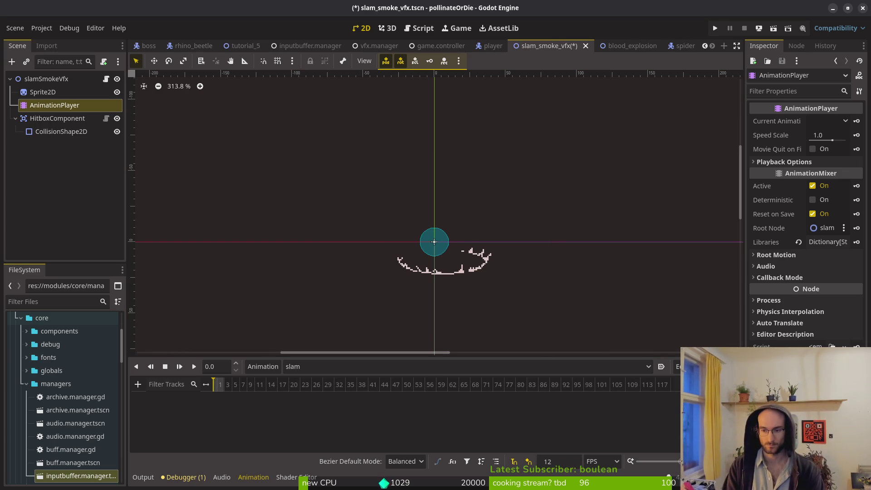
{"action": "key", "text": "ctrl+s"}
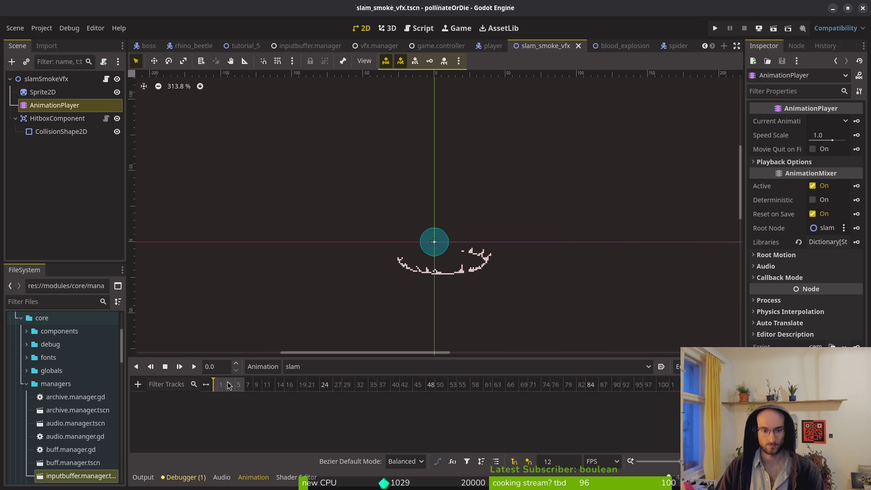
Set the slam animation to autoplay on load and reselect the Sprite2D node.
{"action": "scroll", "coordinate": [228, 385], "scroll_direction": "up", "scroll_amount": 5}
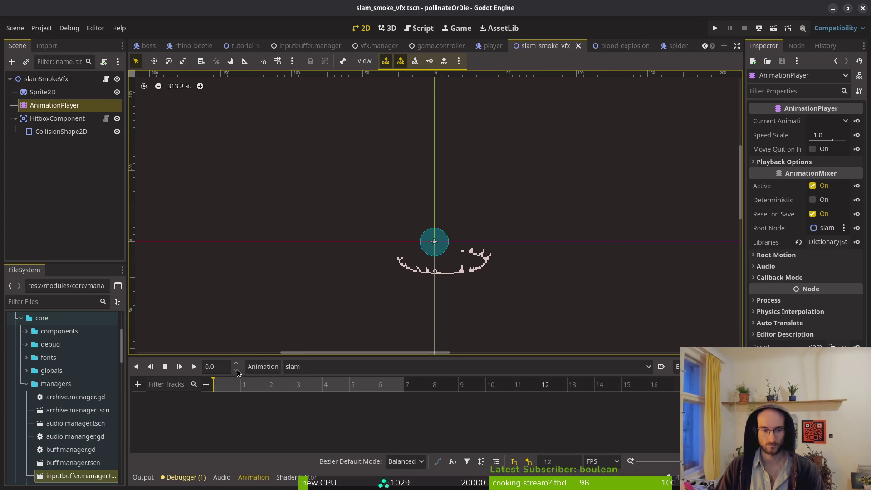
{"action": "left_click", "coordinate": [295, 367]}
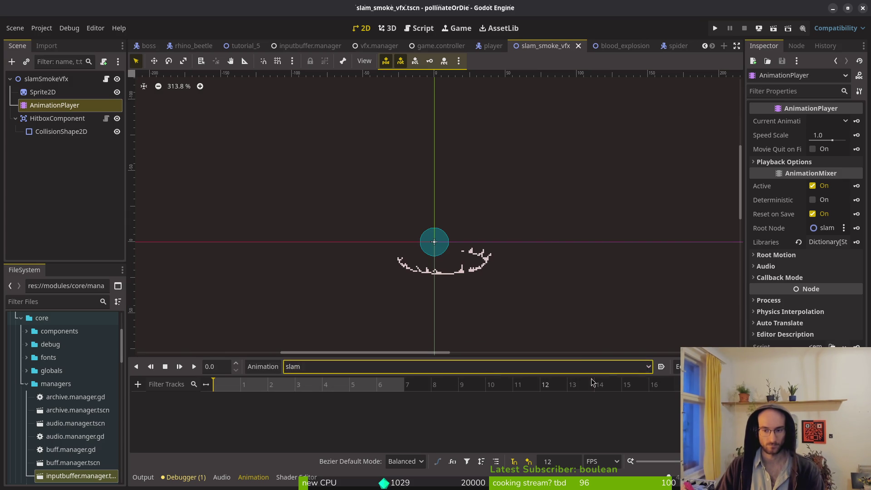
{"action": "left_click", "coordinate": [662, 367]}
{"action": "left_click", "coordinate": [55, 214]}
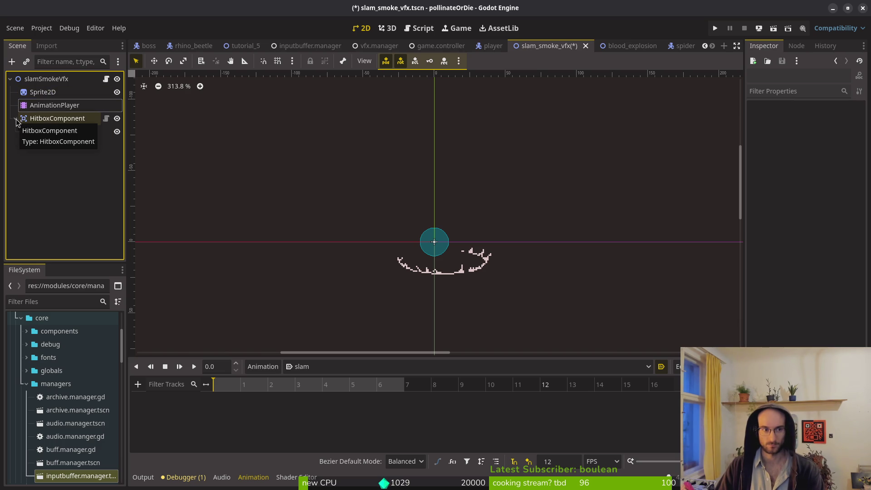
{"action": "left_click", "coordinate": [42, 94]}
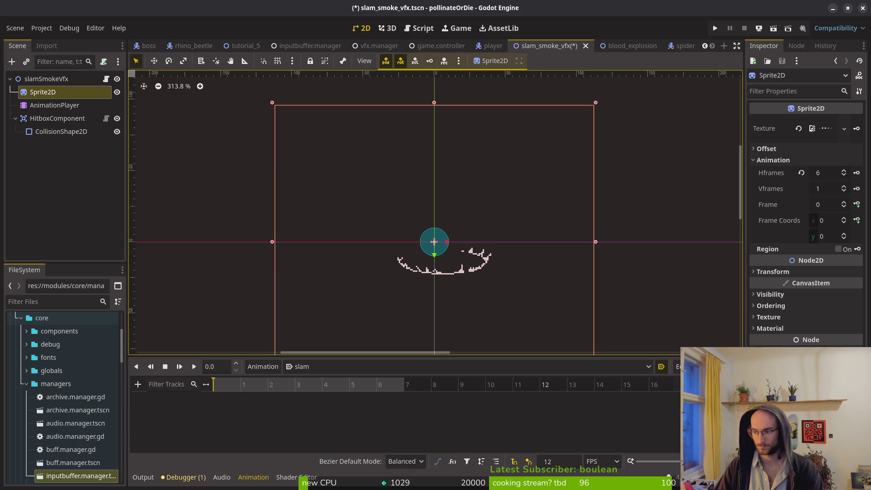
{"action": "key", "text": "alt+Tab"}
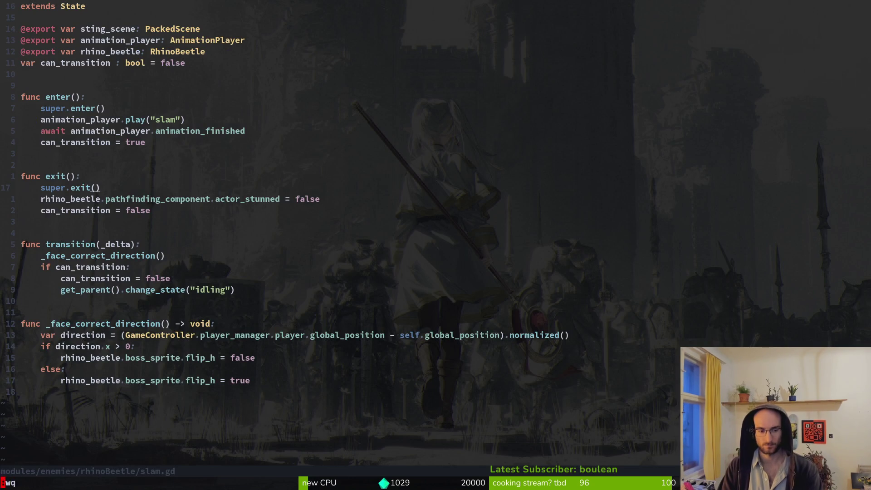
Save and quit slam.gd in vim with :wq, then return to Godot.
{"action": "key", "text": "alt+Tab"}
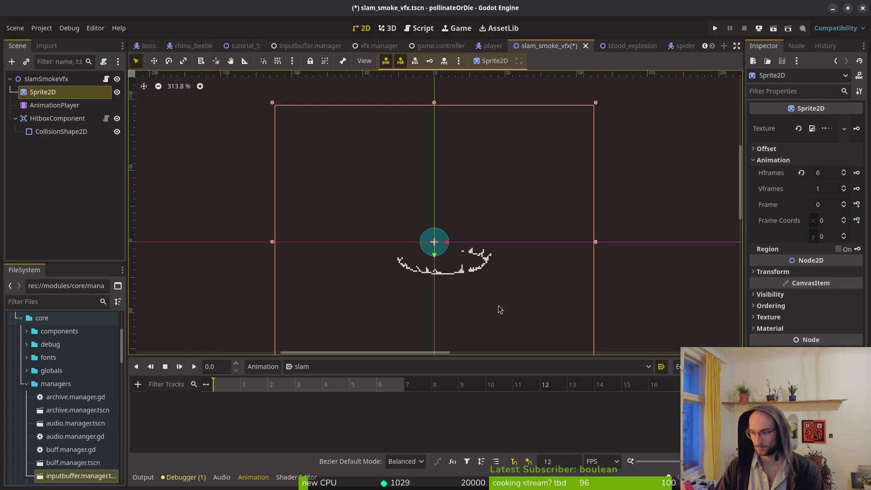
{"action": "key", "text": "alt+Tab"}
{"action": "key", "text": "alt+Tab"}
{"action": "key", "text": "alt+Tab"}
{"action": "type", "text": ":wq"}
{"action": "key", "text": "Return"}
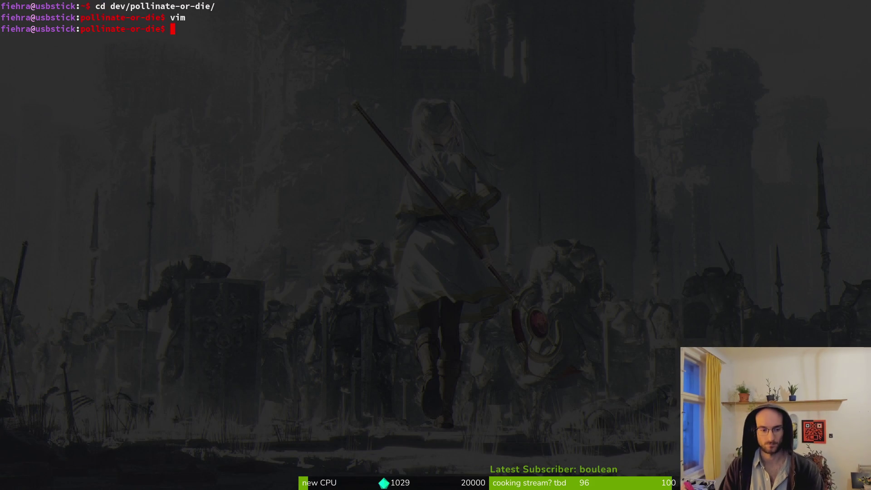
{"action": "key", "text": "alt+Tab"}
{"action": "key", "text": "alt+Tab"}
{"action": "key", "text": "alt+Tab"}
Set the smoke Sprite2D's horizontal frame count to 7, reset it to frame 0, and save.
{"action": "left_click", "coordinate": [35, 92]}
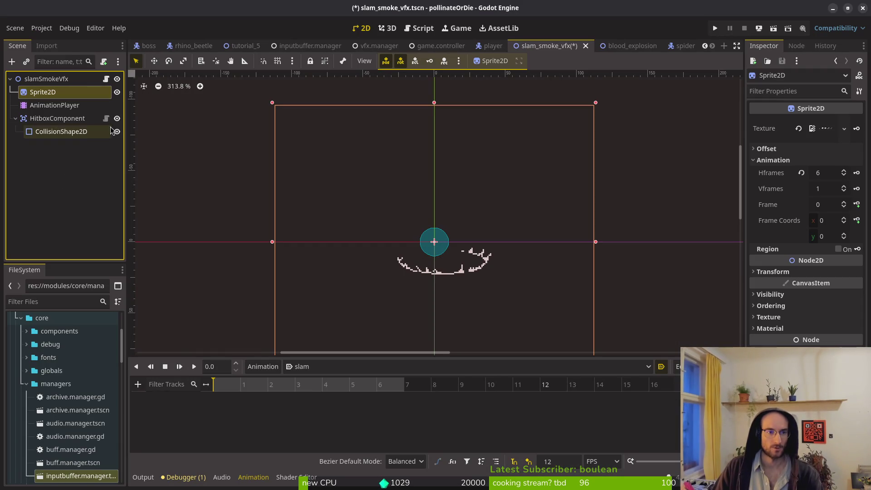
{"action": "left_click", "coordinate": [31, 108]}
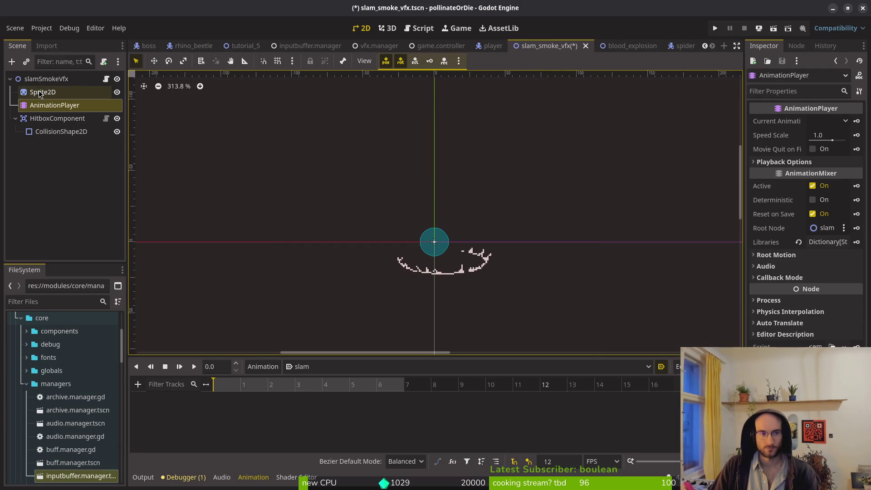
{"action": "left_click", "coordinate": [437, 312]}
{"action": "left_click", "coordinate": [856, 204]}
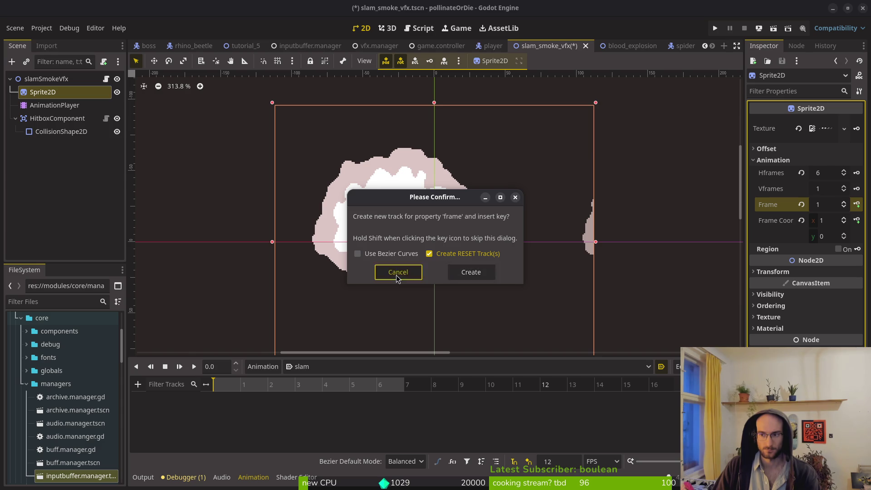
{"action": "left_click", "coordinate": [408, 272]}
{"action": "left_click", "coordinate": [825, 172]}
{"action": "type", "text": "7"}
{"action": "key", "text": "Return"}
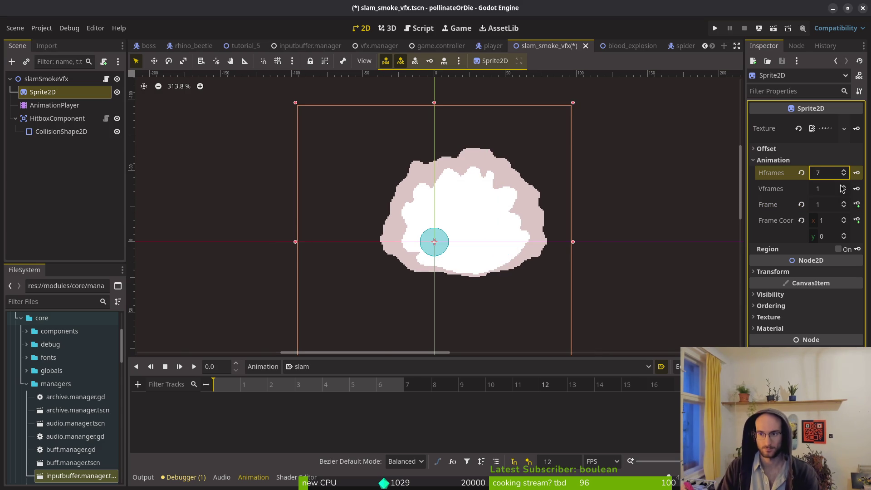
{"action": "key", "text": "ctrl+s"}
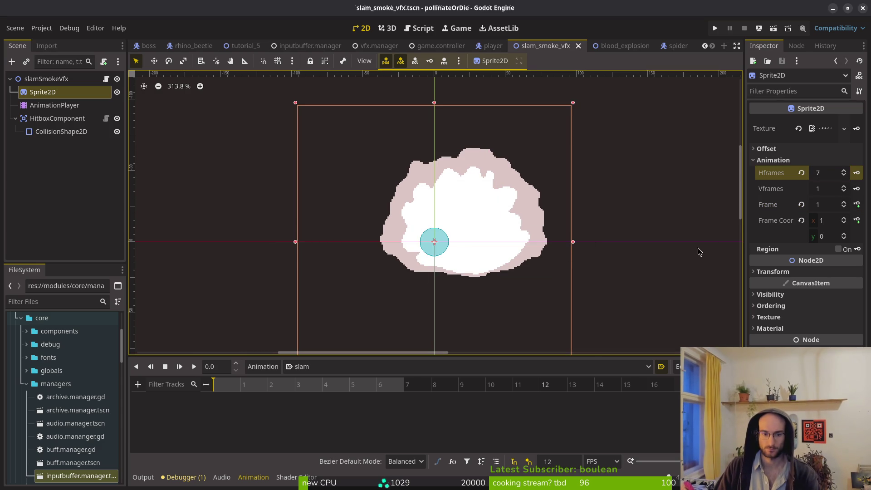
{"action": "left_click", "coordinate": [843, 209]}
{"action": "key", "text": "ctrl+s"}
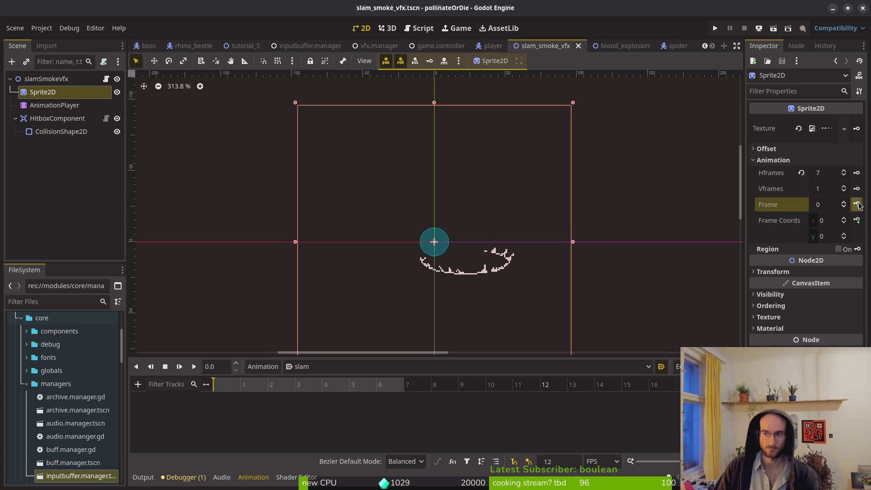
Create a Sprite2D Frame track in slam, key frames 0–6, and save the scene.
{"action": "left_click", "coordinate": [857, 205]}
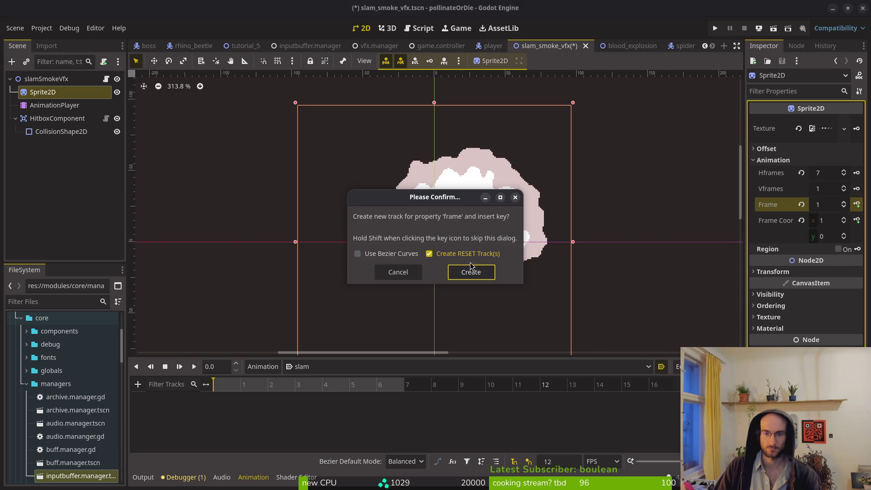
{"action": "left_click", "coordinate": [469, 271]}
{"action": "left_click", "coordinate": [245, 384]}
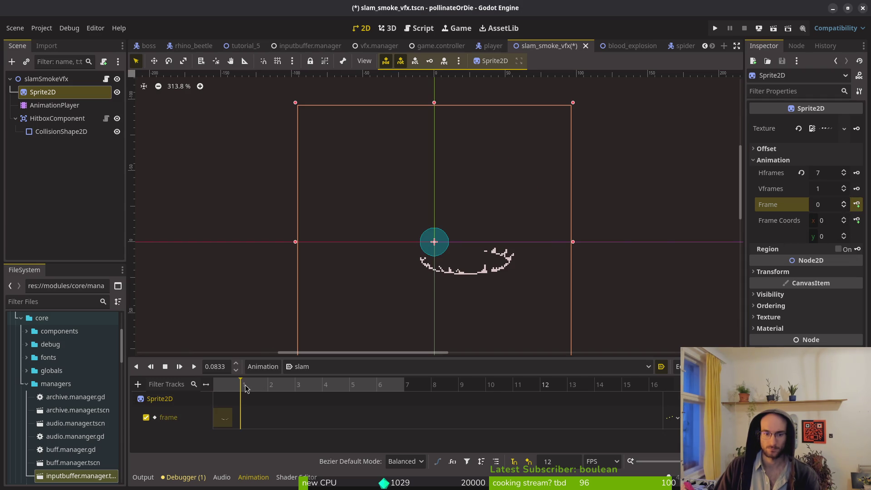
{"action": "left_click", "coordinate": [844, 202]}
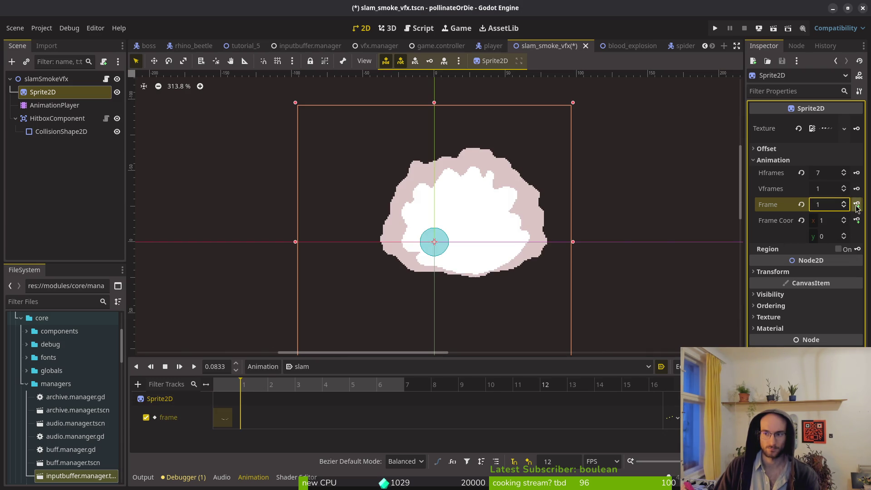
{"action": "left_click", "coordinate": [857, 205]}
{"action": "left_click", "coordinate": [857, 205]}
{"action": "left_click", "coordinate": [857, 205]}
{"action": "left_click", "coordinate": [857, 205]}
{"action": "left_click", "coordinate": [857, 205]}
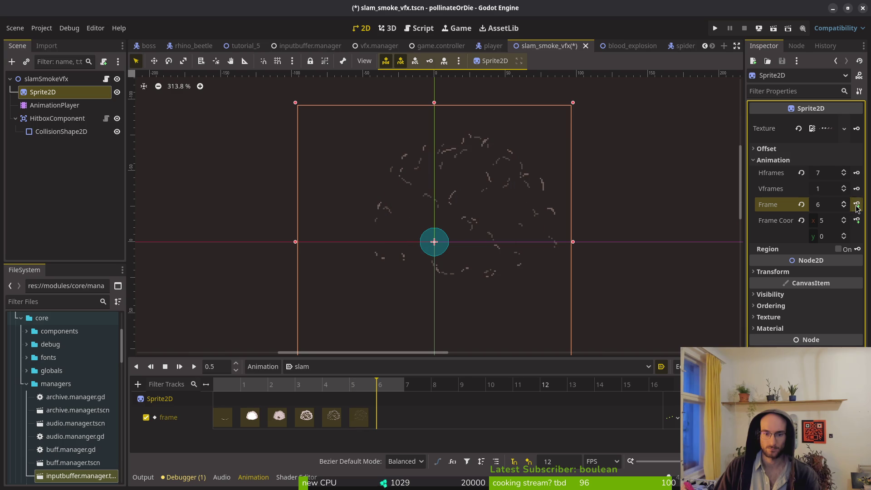
{"action": "left_click", "coordinate": [856, 205]}
{"action": "key", "text": "ctrl+s"}
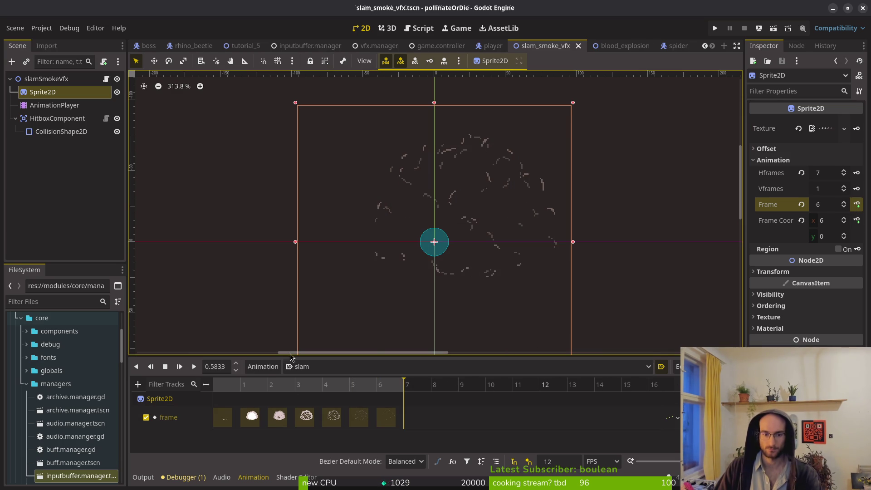
{"action": "left_click", "coordinate": [60, 119]}
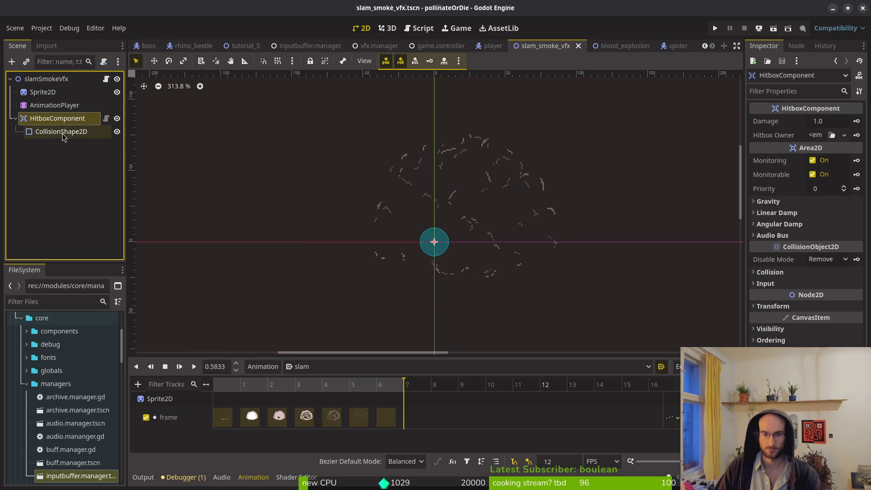
Select the hitbox's CollisionShape2D and move its circle right over the smoke puff.
{"action": "left_click", "coordinate": [57, 131]}
{"action": "left_click", "coordinate": [53, 121]}
{"action": "left_click", "coordinate": [52, 131]}
{"action": "left_click_drag", "start_coordinate": [442, 253], "coordinate": [559, 243]}
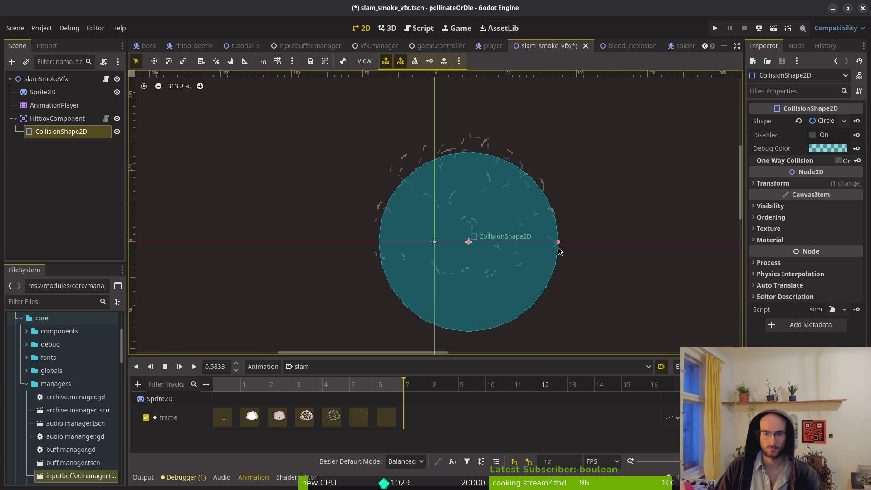
{"action": "left_click", "coordinate": [268, 384]}
{"action": "left_click", "coordinate": [253, 384]}
{"action": "left_click", "coordinate": [268, 384]}
{"action": "mouse_move", "coordinate": [504, 301]}
{"action": "left_mouse_down"}
{"action": "mouse_move", "coordinate": [502, 292]}
{"action": "mouse_move", "coordinate": [505, 301]}
{"action": "left_mouse_up"}
Shrink the circle's radius and nudge it up to fit smoke frames 1 and 2.
{"action": "left_click", "coordinate": [244, 389]}
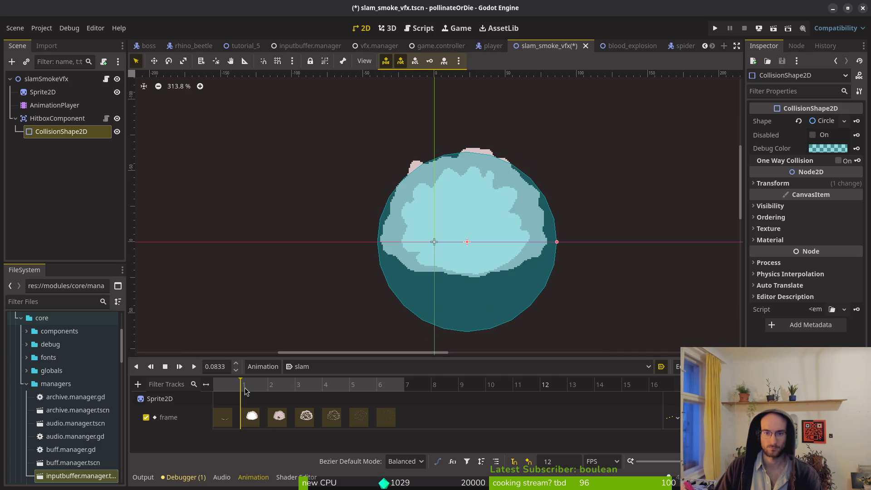
{"action": "mouse_move", "coordinate": [248, 391]}
{"action": "left_mouse_down"}
{"action": "mouse_move", "coordinate": [263, 389]}
{"action": "mouse_move", "coordinate": [254, 391]}
{"action": "left_mouse_up"}
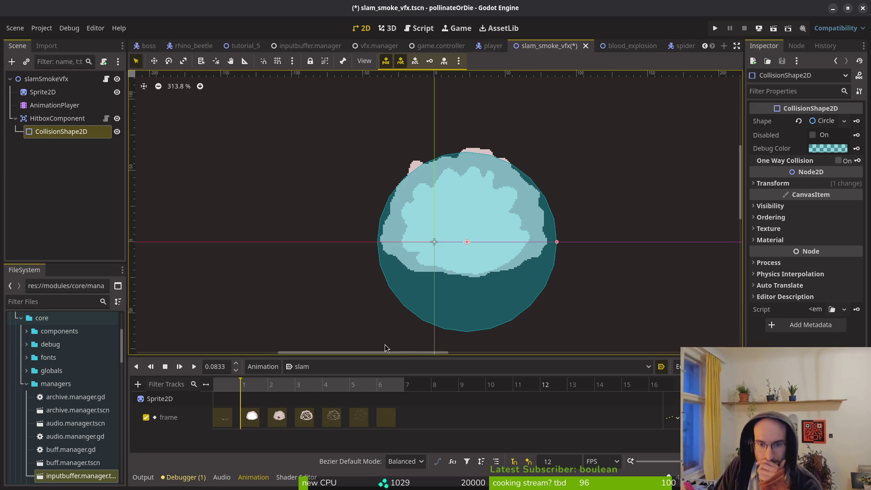
{"action": "left_click_drag", "start_coordinate": [556, 242], "coordinate": [549, 242]}
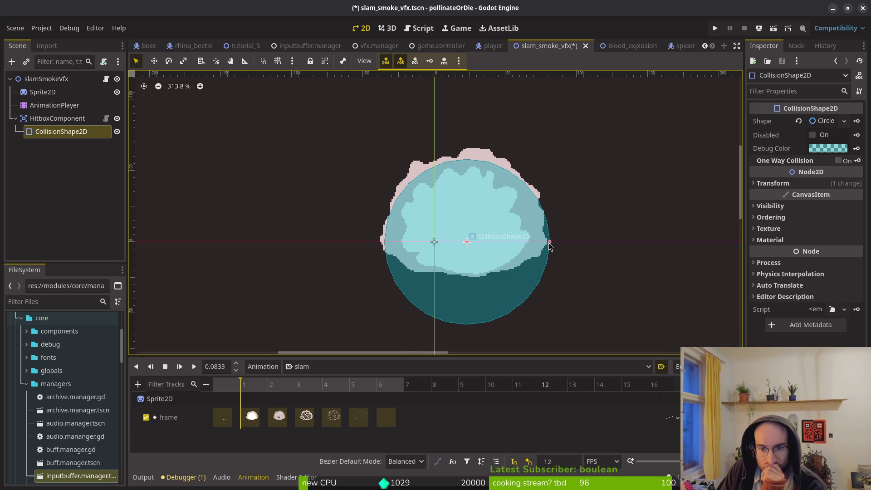
{"action": "left_click_drag", "start_coordinate": [484, 306], "coordinate": [482, 296]}
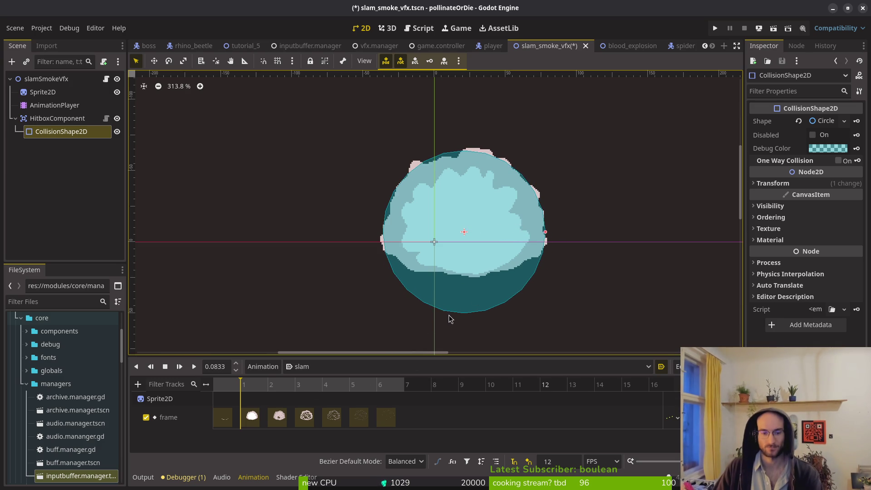
{"action": "mouse_move", "coordinate": [269, 389]}
{"action": "left_mouse_down"}
{"action": "mouse_move", "coordinate": [263, 390]}
{"action": "mouse_move", "coordinate": [271, 389]}
{"action": "left_mouse_up"}
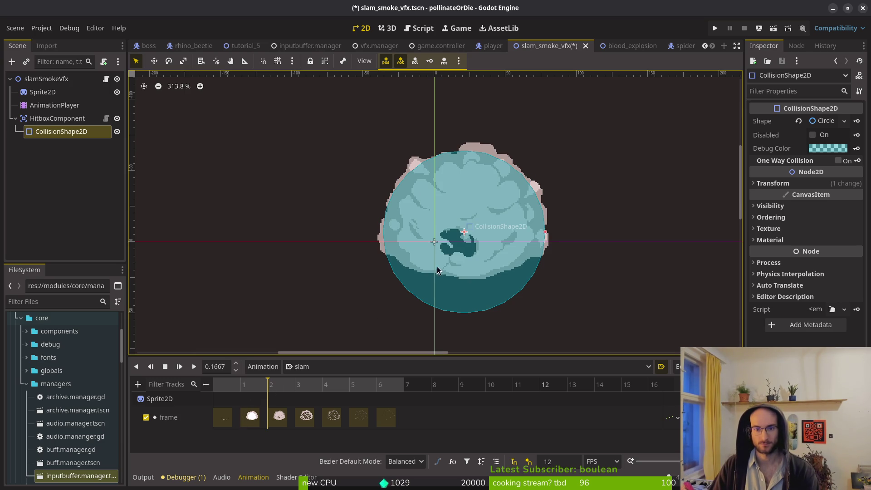
{"action": "scroll", "coordinate": [513, 270], "scroll_direction": "up", "scroll_amount": 2}
{"action": "scroll", "coordinate": [513, 271], "scroll_direction": "up", "scroll_amount": 1}
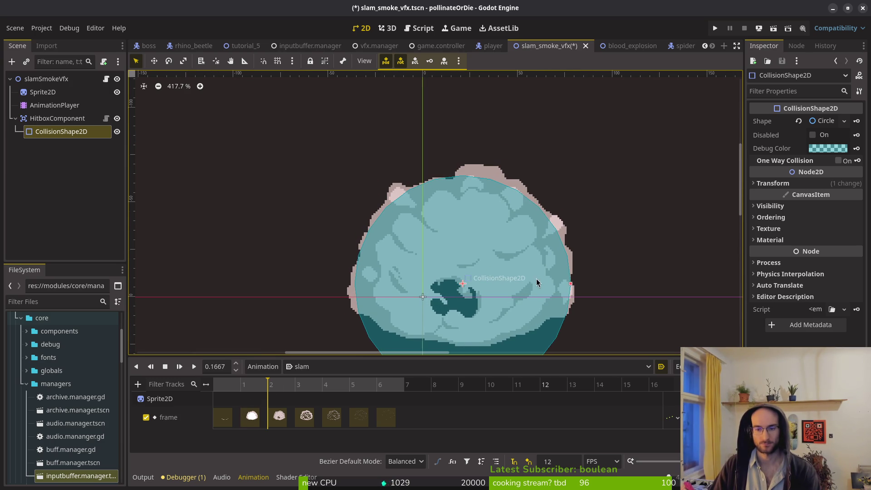
{"action": "key", "text": "Up"}
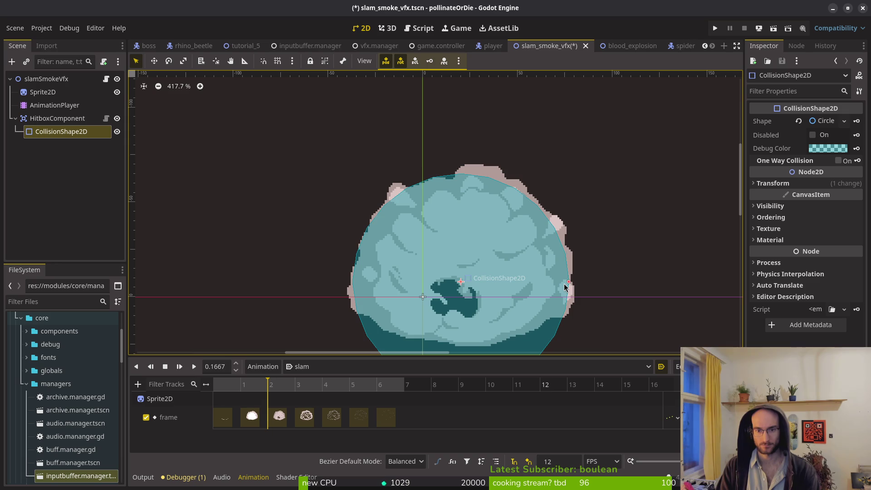
{"action": "left_click", "coordinate": [220, 387]}
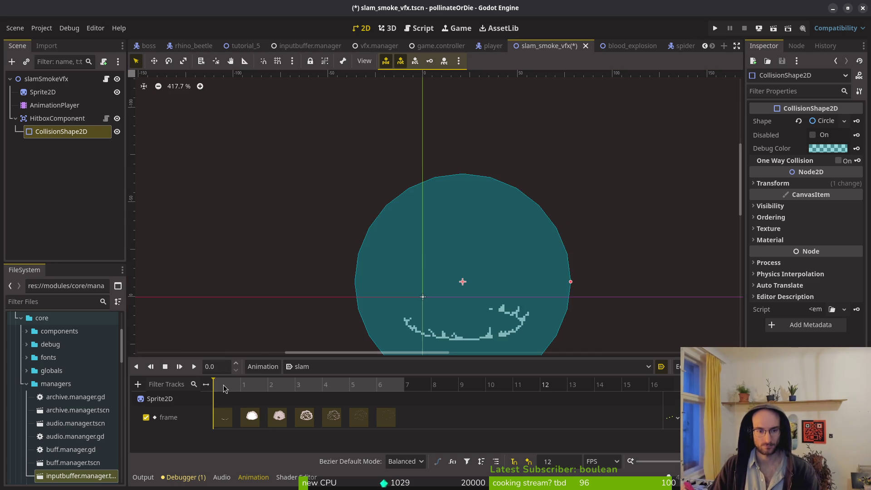
Scrub the slam timeline through smoke frames 1–5 and play it to preview.
{"action": "left_click", "coordinate": [242, 392]}
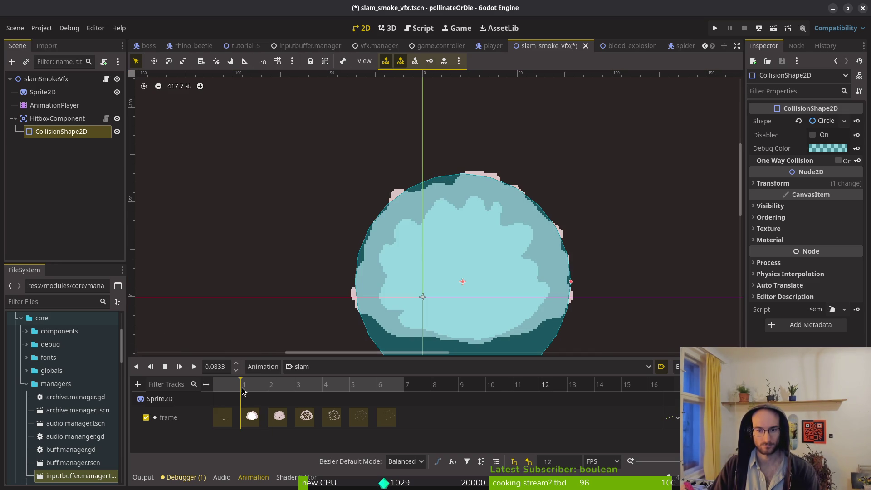
{"action": "left_click", "coordinate": [266, 391]}
{"action": "left_click_drag", "start_coordinate": [255, 393], "coordinate": [263, 394]}
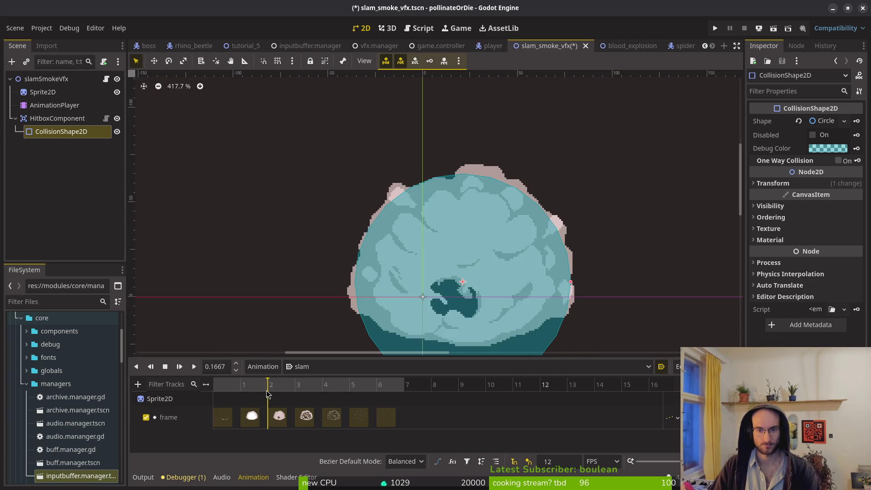
{"action": "left_click", "coordinate": [249, 393]}
{"action": "left_click", "coordinate": [271, 395]}
{"action": "left_click", "coordinate": [240, 393]}
{"action": "right_click", "coordinate": [250, 393]}
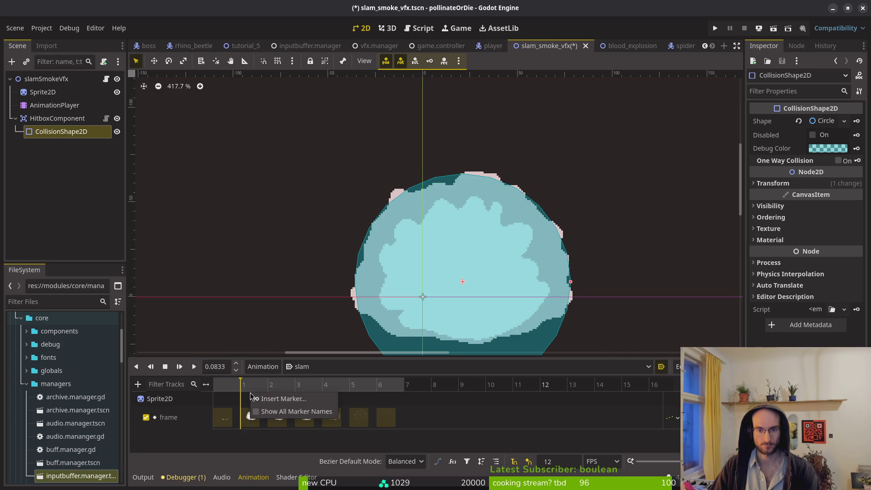
{"action": "left_click", "coordinate": [276, 389]}
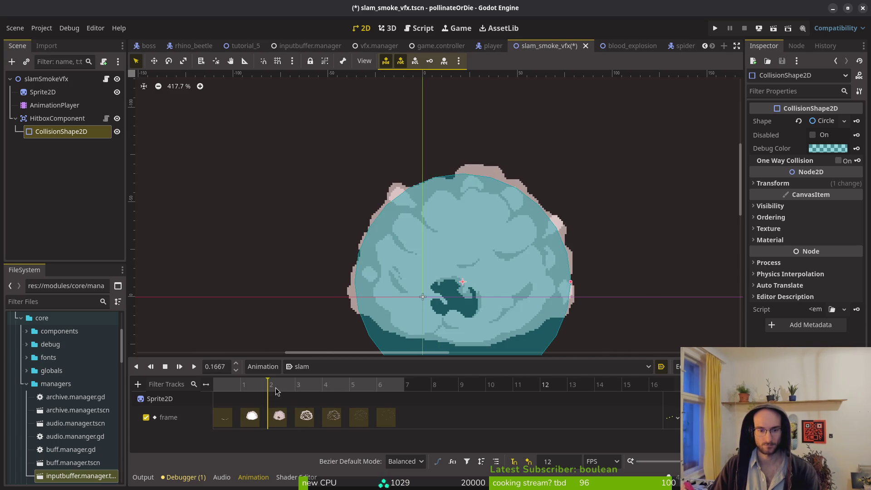
{"action": "left_click_drag", "start_coordinate": [278, 388], "coordinate": [349, 393]}
{"action": "key", "text": "shift+d"}
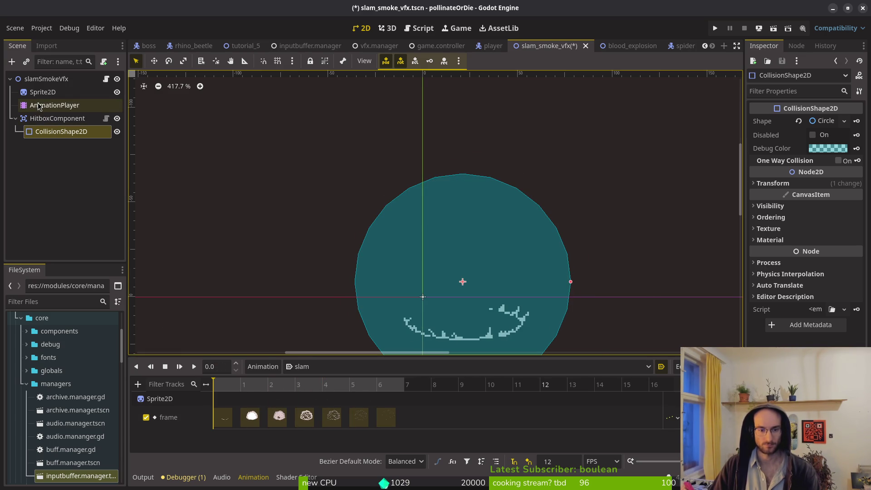
Key Disabled on at frame 0, off at frame 1, and on again at frame 3.
{"action": "left_click", "coordinate": [812, 136]}
{"action": "left_click", "coordinate": [856, 135]}
{"action": "left_click", "coordinate": [456, 270]}
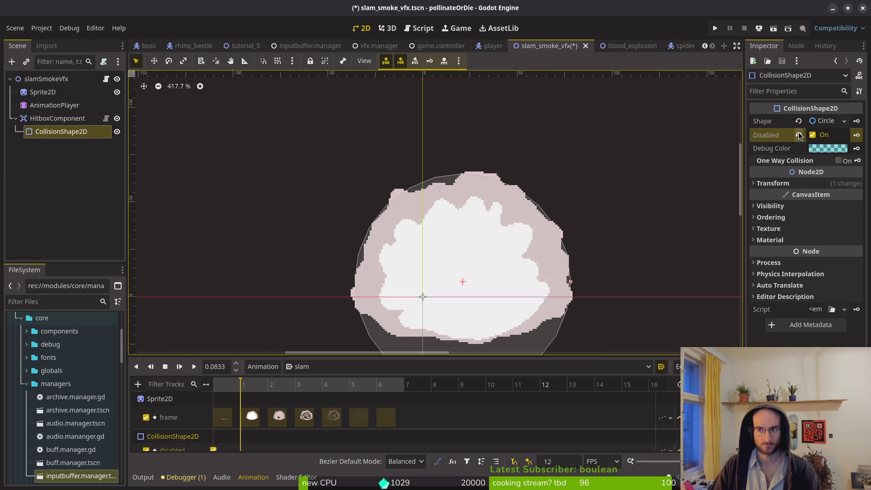
{"action": "left_click", "coordinate": [812, 135]}
{"action": "left_click", "coordinate": [857, 134]}
{"action": "left_click", "coordinate": [298, 390]}
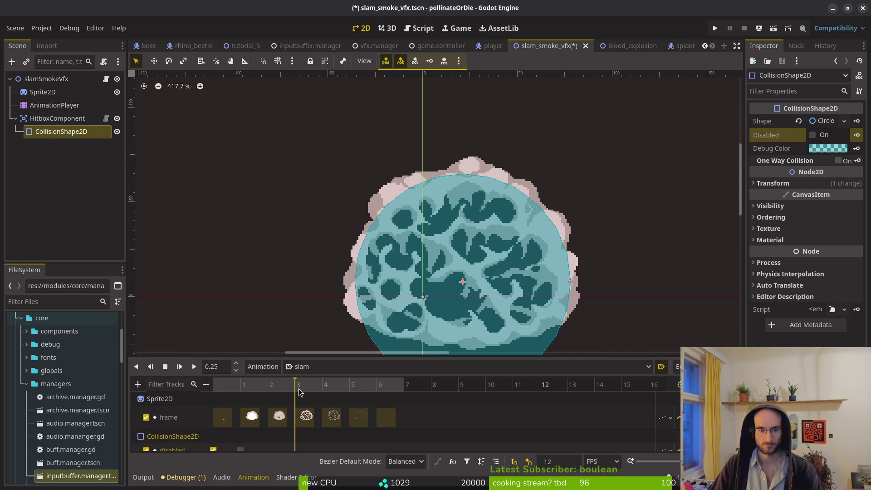
{"action": "left_click", "coordinate": [820, 135]}
{"action": "left_click", "coordinate": [856, 135]}
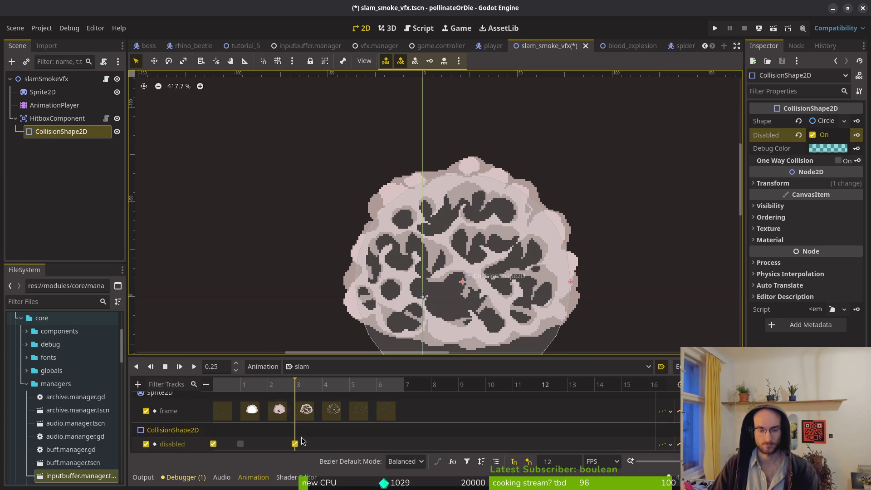
Replay the slam animation from the start and save the scene.
{"action": "left_click", "coordinate": [166, 367]}
{"action": "left_click", "coordinate": [195, 367]}
{"action": "left_click", "coordinate": [164, 368]}
{"action": "key", "text": "ctrl+s"}
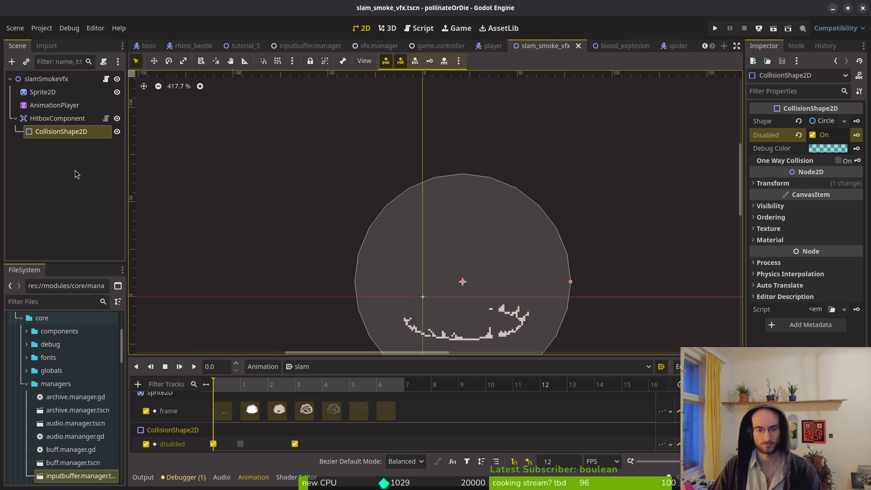
Collapse HitboxComponent, select the slamSmokeVfx root, and switch to another workspace.
{"action": "left_click", "coordinate": [15, 118]}
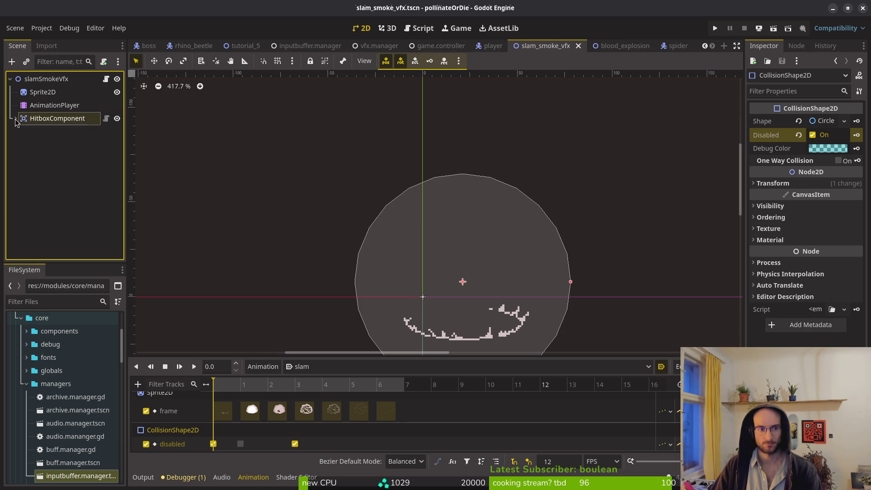
{"action": "left_click", "coordinate": [45, 78]}
{"action": "scroll", "coordinate": [401, 261], "scroll_direction": "down", "scroll_amount": 3}
{"action": "scroll", "coordinate": [402, 261], "scroll_direction": "down", "scroll_amount": 3}
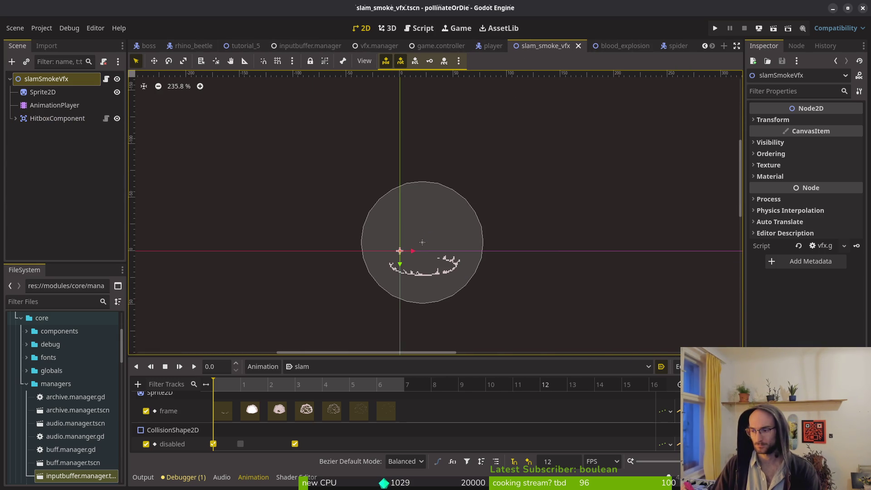
{"action": "key", "text": "super"}
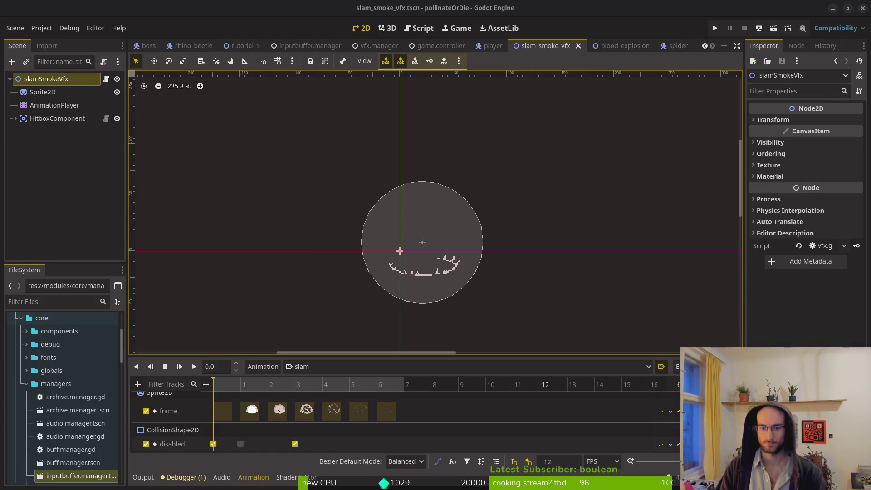
{"action": "key", "text": "super"}
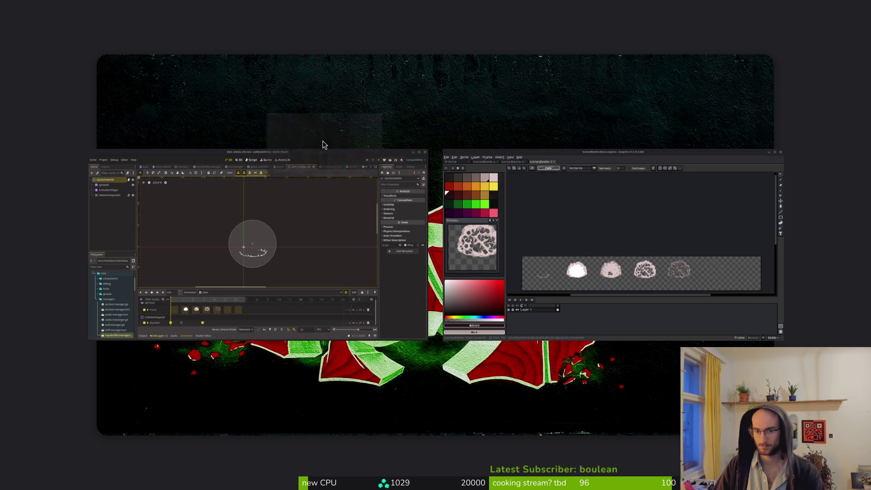
Change into dev/pollinate-or-die in the terminal and launch Neovim there with 'nvim .'.
{"action": "scroll", "coordinate": [428, 307], "scroll_direction": "down", "scroll_amount": 1}
{"action": "left_click", "coordinate": [427, 313]}
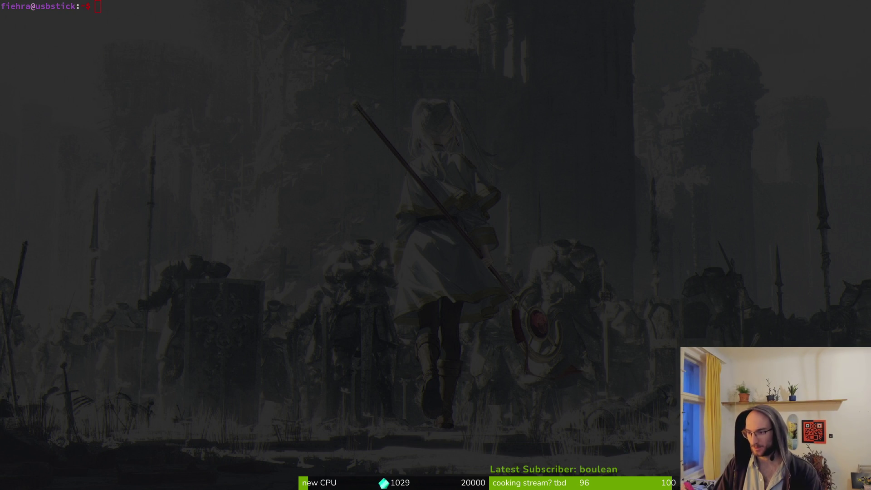
{"action": "left_click", "coordinate": [241, 32]}
{"action": "type", "text": "c"}
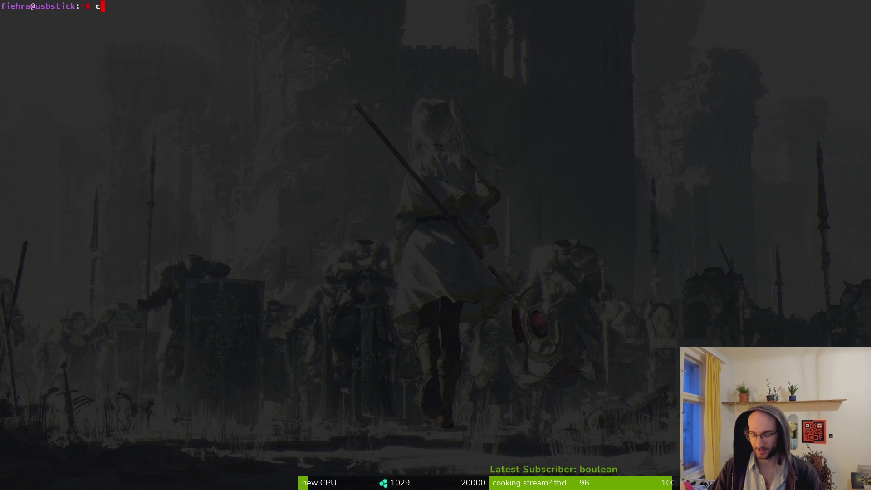
{"action": "type", "text": "d dev/pol"}
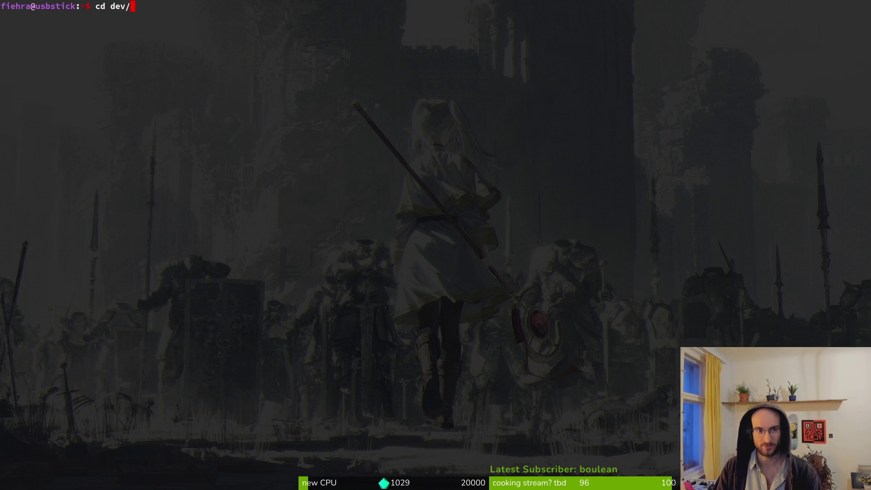
{"action": "key", "text": "Tab"}
{"action": "key", "text": "Return"}
{"action": "key", "text": "XF86AudioRaiseVolume"}
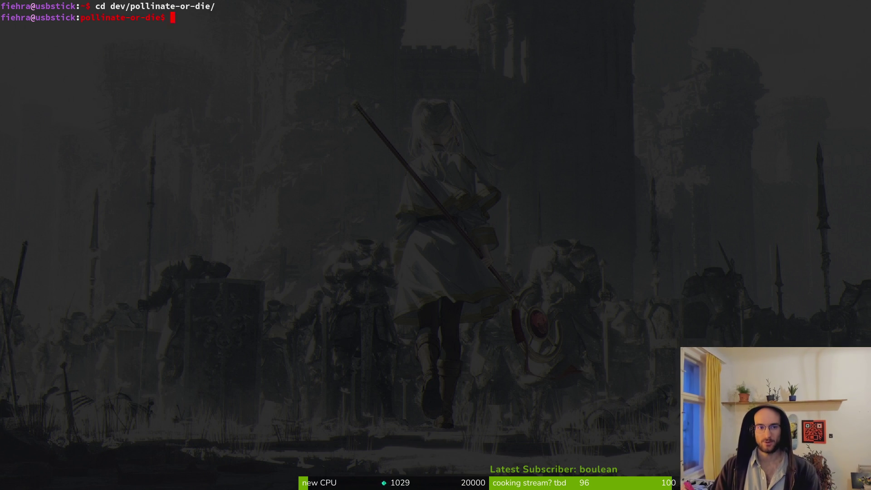
{"action": "type", "text": "nvim ."}
{"action": "key", "text": "Return"}
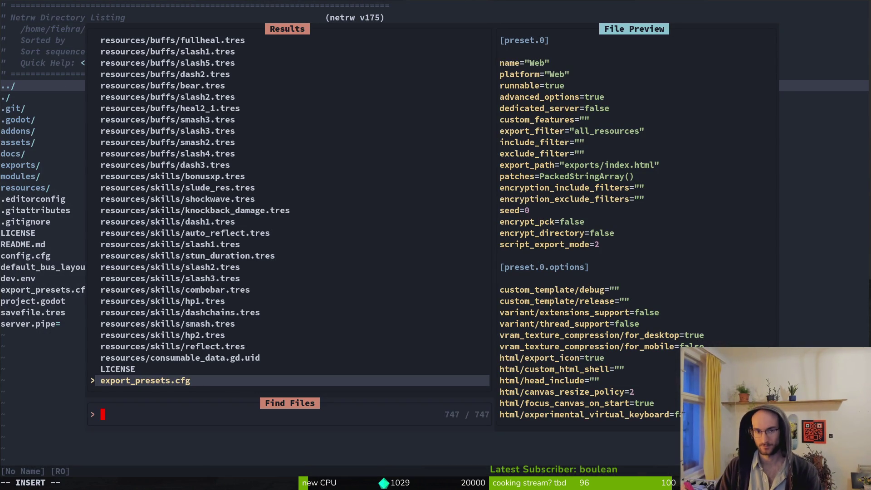
Close Telescope's Find Files picker and switch to the Brave 'pcpart picker' search results.
{"action": "key", "text": "Escape"}
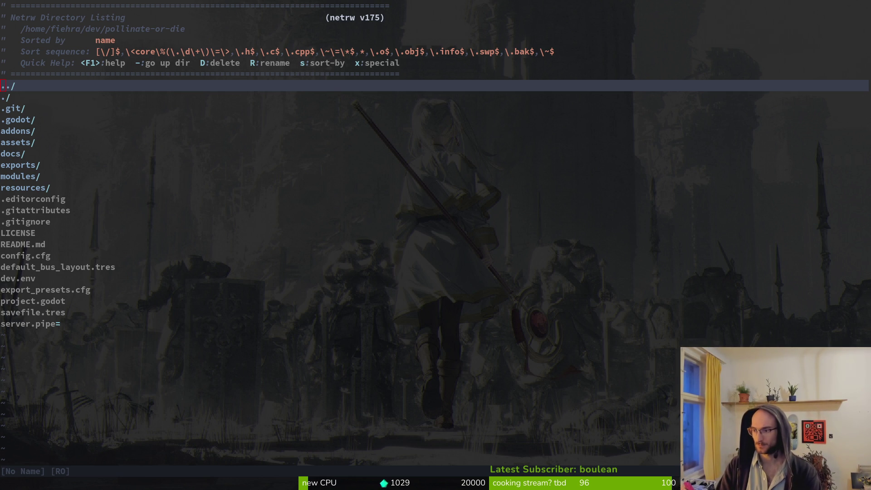
{"action": "key", "text": "super+b"}
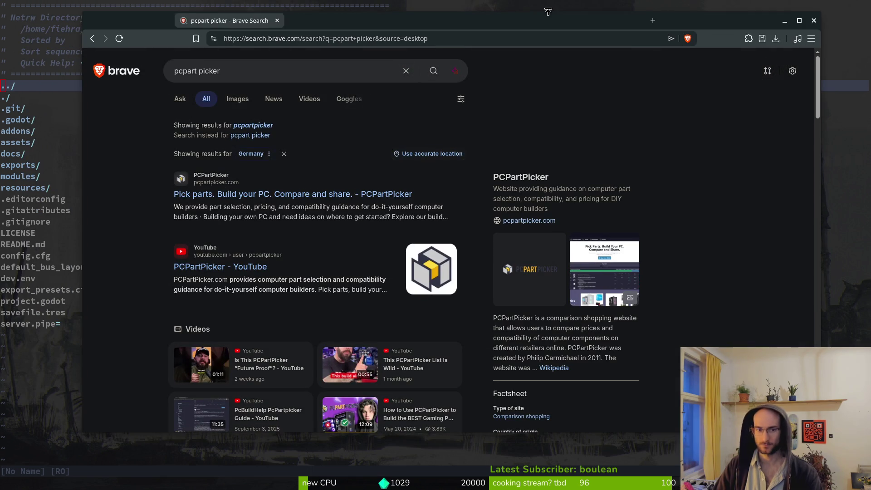
Open the AMD Ryzen 5 5500 on PCPartPicker and review its prices and price history.
{"action": "left_click", "coordinate": [238, 193]}
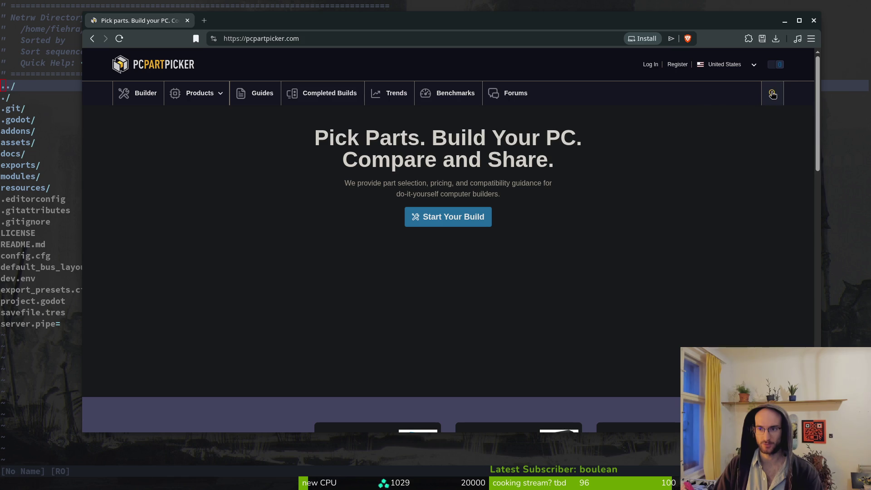
{"action": "left_click", "coordinate": [773, 94]}
{"action": "type", "text": "AMD Ryzen 5 5500"}
{"action": "key", "text": "Return"}
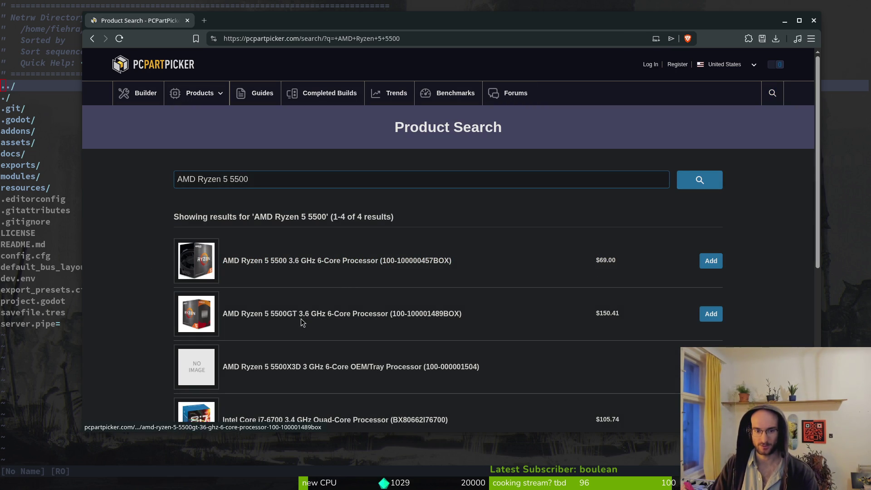
{"action": "left_click", "coordinate": [282, 265]}
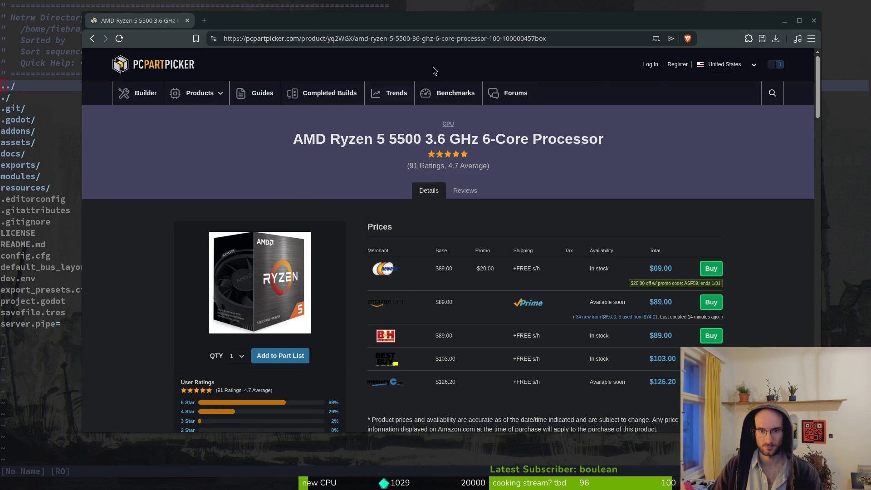
{"action": "scroll", "coordinate": [744, 224], "scroll_direction": "down", "scroll_amount": 8}
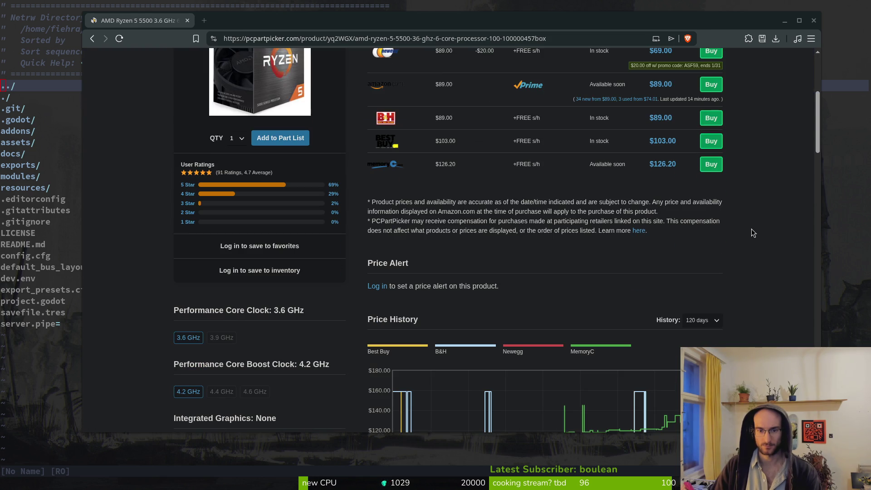
{"action": "mouse_move", "coordinate": [713, 323]}
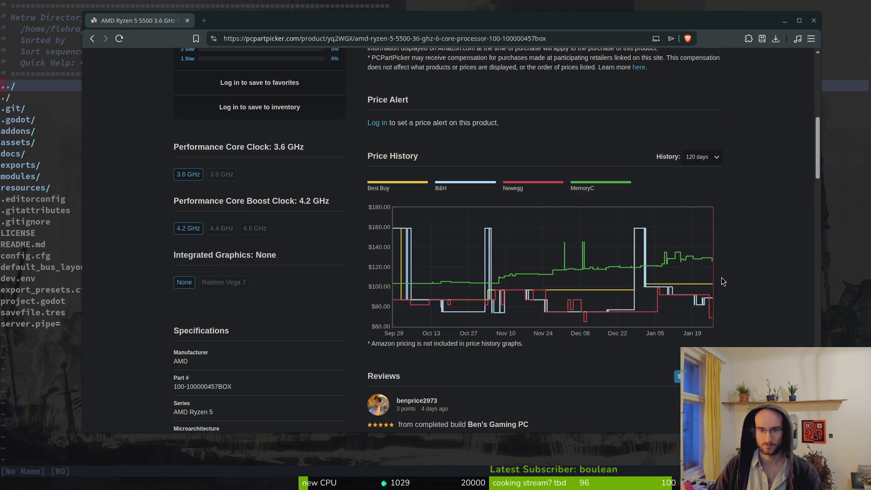
{"action": "scroll", "coordinate": [727, 284], "scroll_direction": "up", "scroll_amount": 6}
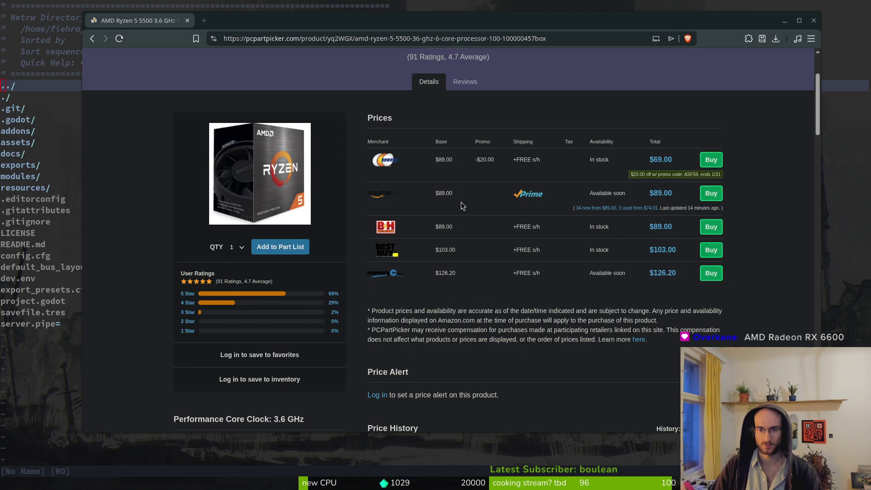
{"action": "scroll", "coordinate": [494, 140], "scroll_direction": "up", "scroll_amount": 3}
Search PCPartPicker for 'RX 6600 8GB' graphics cards.
{"action": "left_click", "coordinate": [772, 92]}
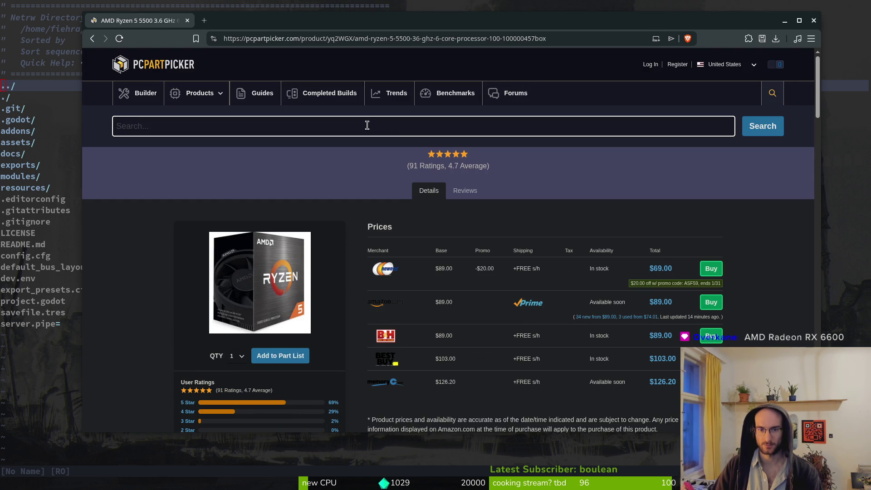
{"action": "type", "text": "RX 6600 8GB"}
{"action": "key", "text": "Return"}
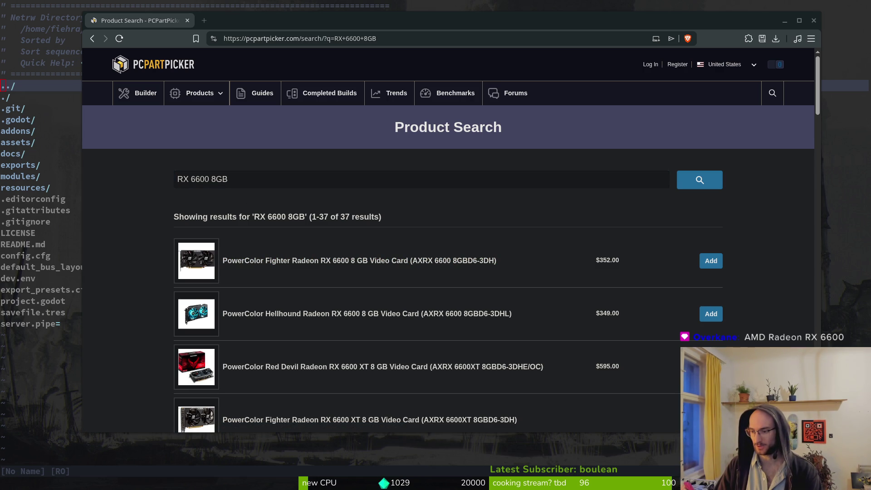
{"action": "key", "text": "alt+Tab"}
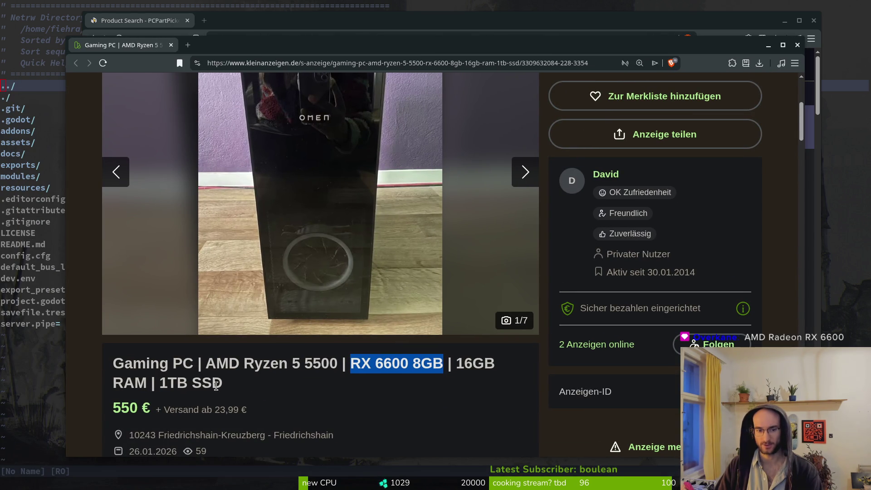
Copy 'RX 6900' from the listing and open the PowerColor Red Devil RX 6900 XT on PCPartPicker.
{"action": "scroll", "coordinate": [191, 385], "scroll_direction": "down", "scroll_amount": 15}
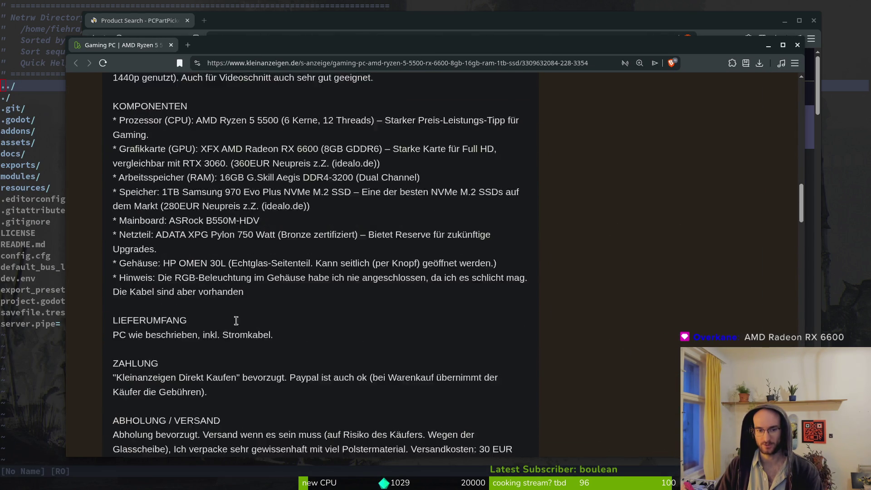
{"action": "scroll", "coordinate": [236, 320], "scroll_direction": "up", "scroll_amount": 2}
{"action": "key", "text": "alt+Tab"}
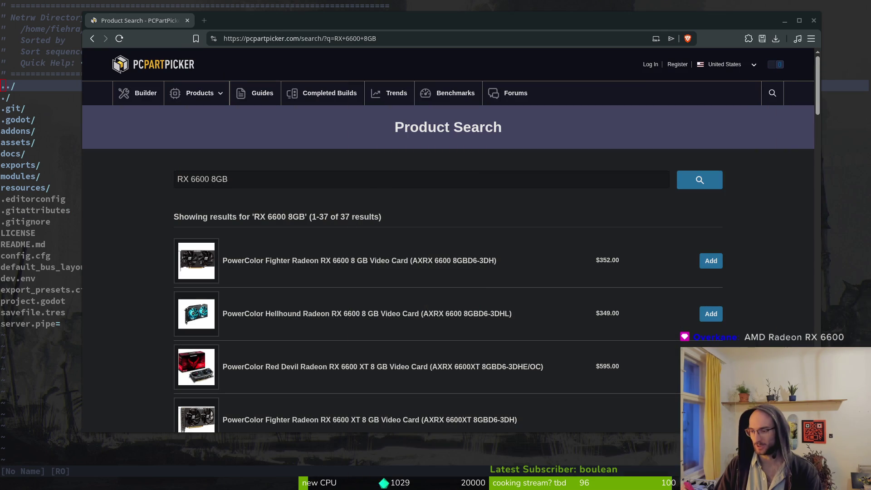
{"action": "key", "text": "alt+Tab"}
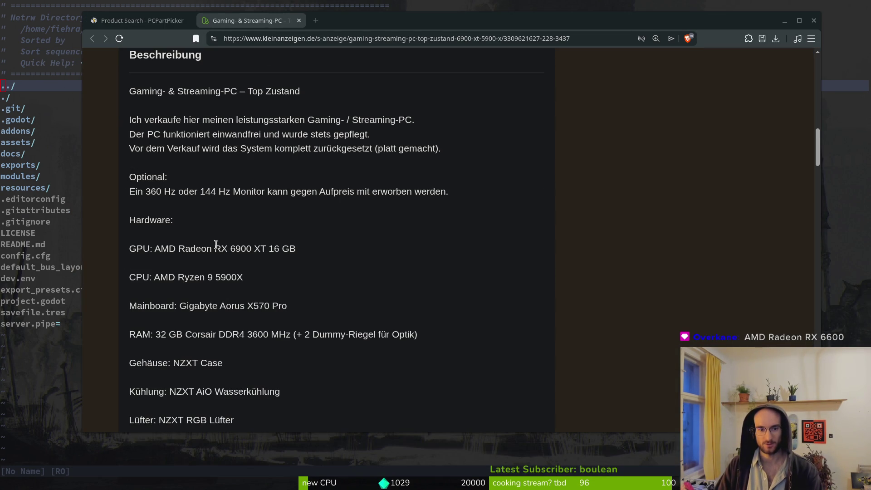
{"action": "left_click_drag", "start_coordinate": [252, 248], "coordinate": [215, 250]}
{"action": "key", "text": "ctrl+c"}
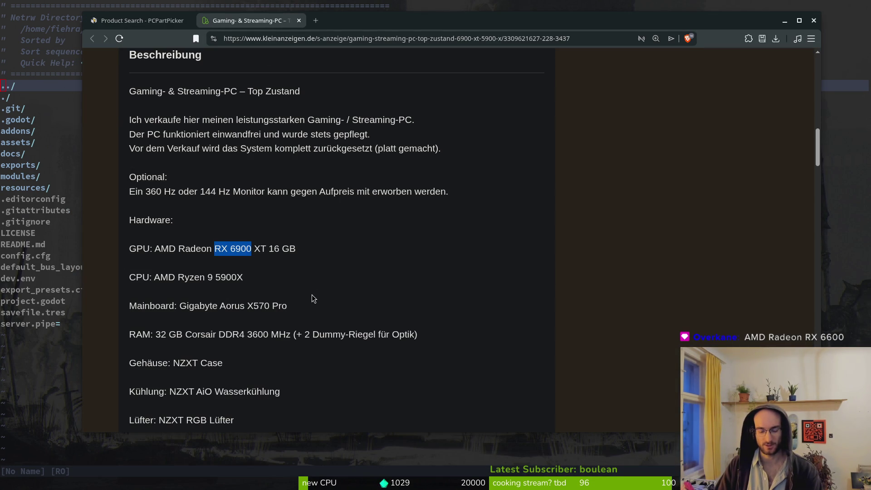
{"action": "left_click", "coordinate": [127, 22]}
{"action": "left_click", "coordinate": [455, 180]}
{"action": "key", "text": "ctrl+a"}
{"action": "key", "text": "ctrl+v"}
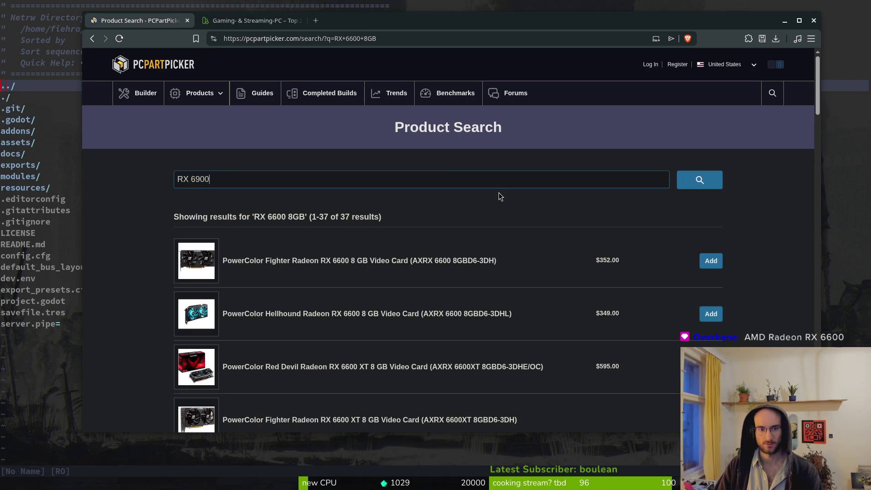
{"action": "key", "text": "Return"}
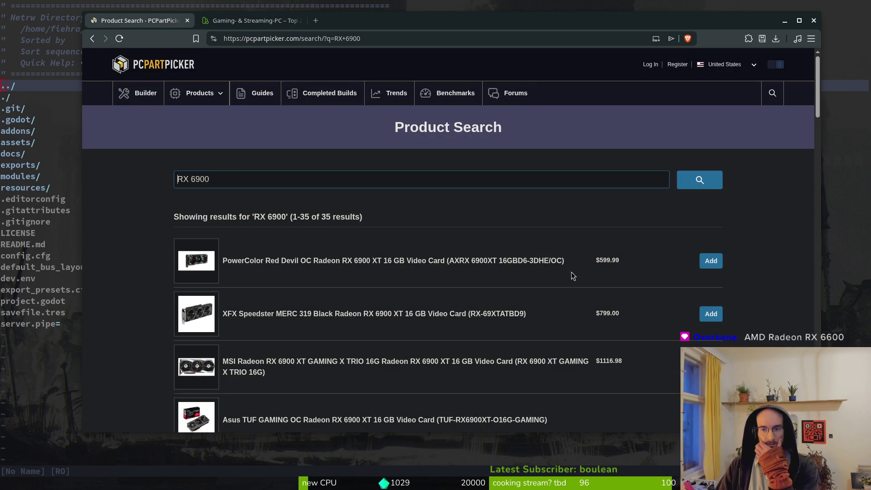
{"action": "left_click", "coordinate": [380, 261]}
Copy the listing's AMD Ryzen 9 5900X and open its PCPartPicker product page.
{"action": "left_click", "coordinate": [252, 21]}
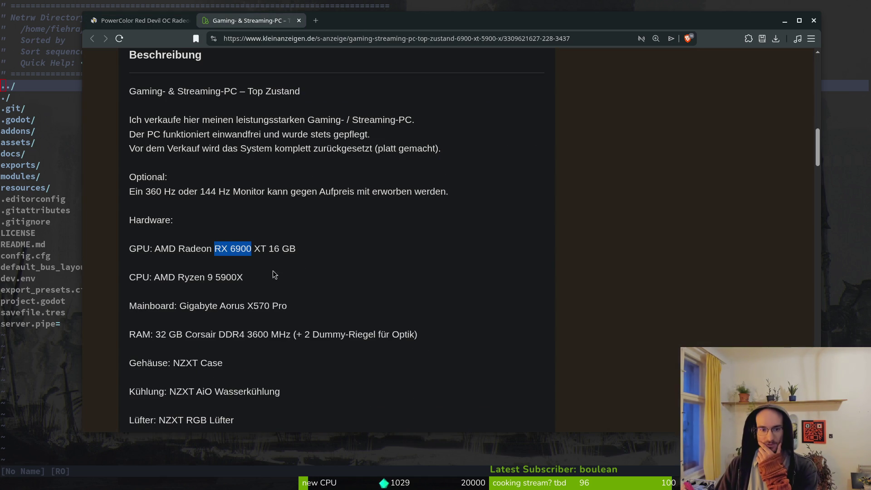
{"action": "left_click", "coordinate": [248, 277]}
{"action": "scroll", "coordinate": [363, 192], "scroll_direction": "up", "scroll_amount": 10}
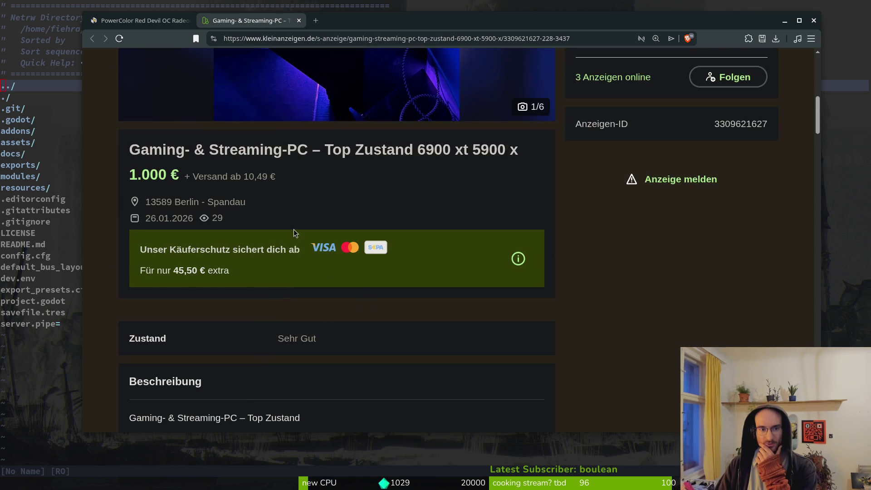
{"action": "scroll", "coordinate": [395, 215], "scroll_direction": "down", "scroll_amount": 10}
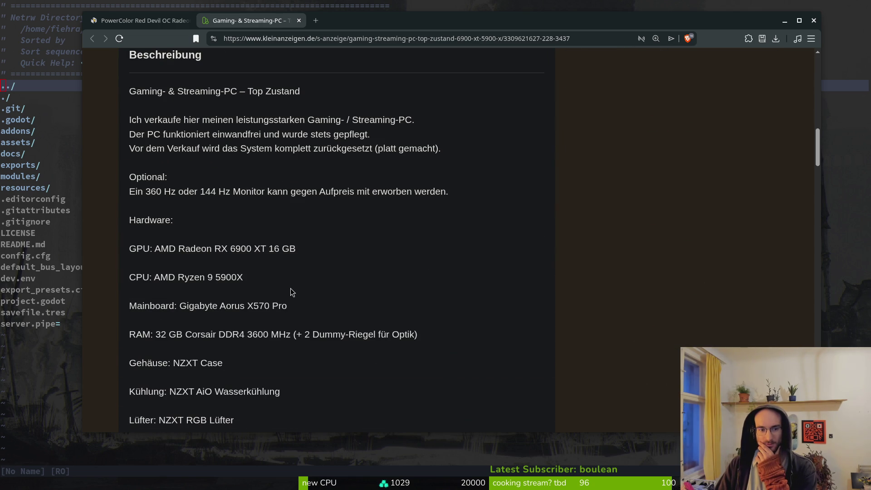
{"action": "scroll", "coordinate": [290, 281], "scroll_direction": "down", "scroll_amount": 2}
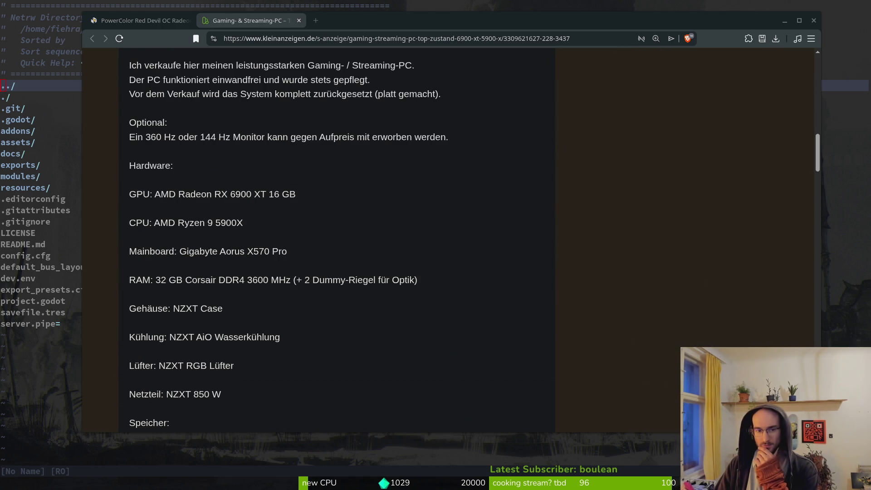
{"action": "mouse_move", "coordinate": [251, 196]}
{"action": "left_mouse_down"}
{"action": "mouse_move", "coordinate": [240, 197]}
{"action": "mouse_move", "coordinate": [235, 222]}
{"action": "mouse_move", "coordinate": [158, 222]}
{"action": "left_mouse_up"}
{"action": "key", "text": "ctrl+c"}
{"action": "left_click", "coordinate": [140, 20]}
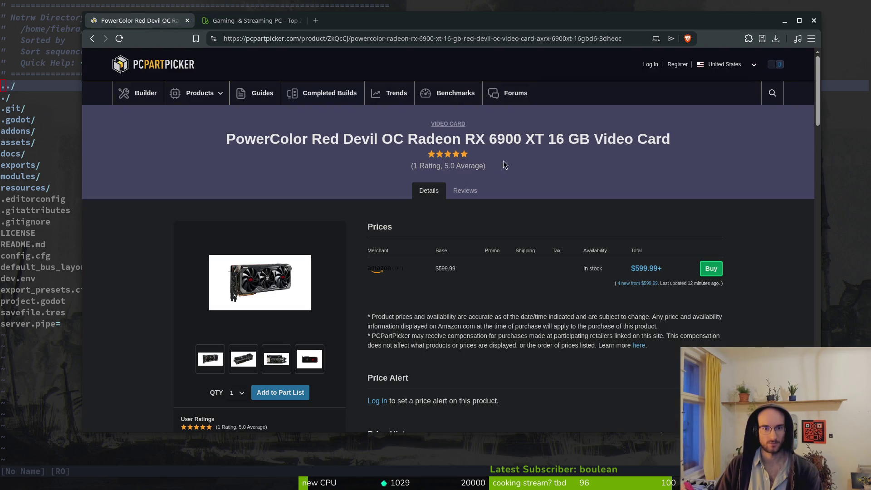
{"action": "left_click", "coordinate": [773, 92]}
{"action": "key", "text": "ctrl+v"}
{"action": "key", "text": "Return"}
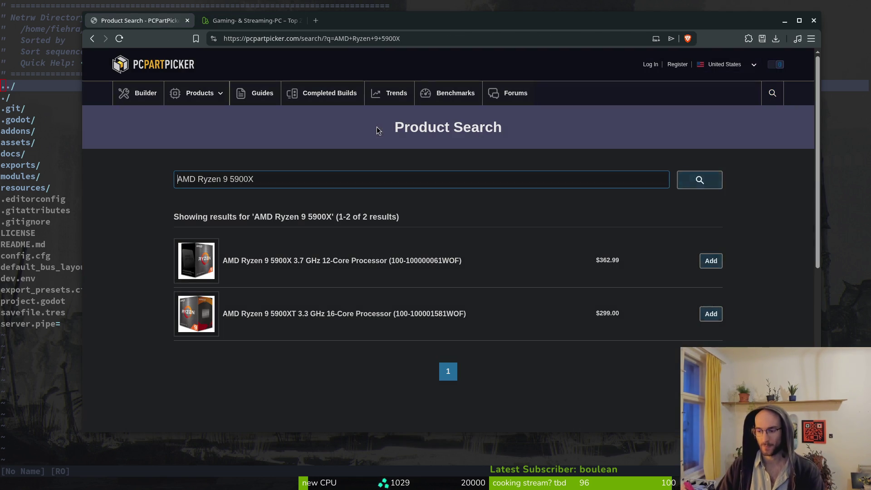
{"action": "left_click", "coordinate": [309, 263]}
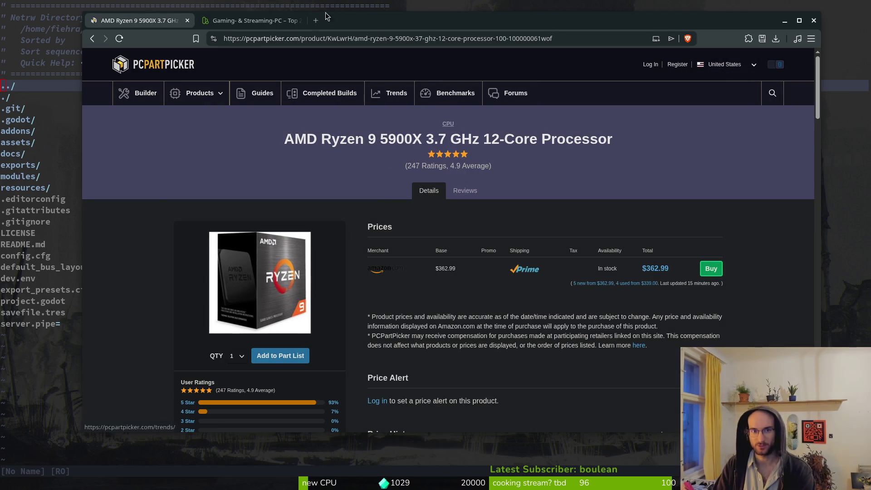
{"action": "left_click", "coordinate": [252, 20]}
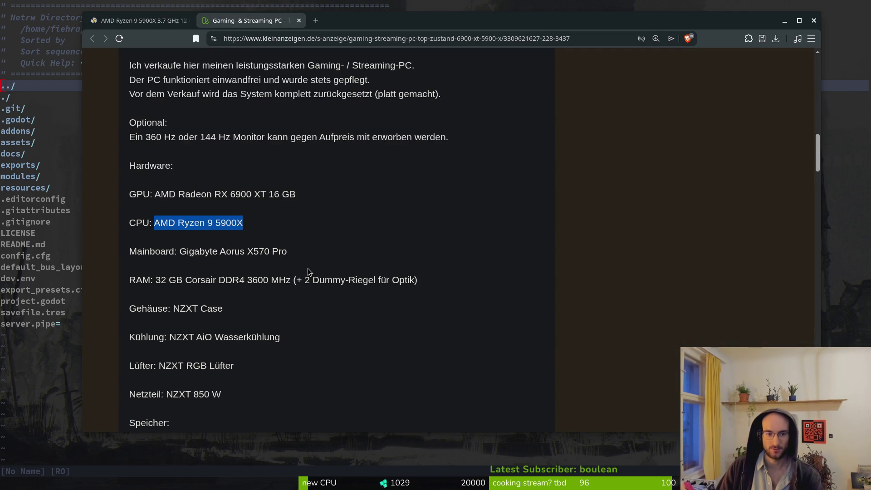
Page through the listing's photo gallery to find the memory details.
{"action": "scroll", "coordinate": [383, 278], "scroll_direction": "up", "scroll_amount": 10}
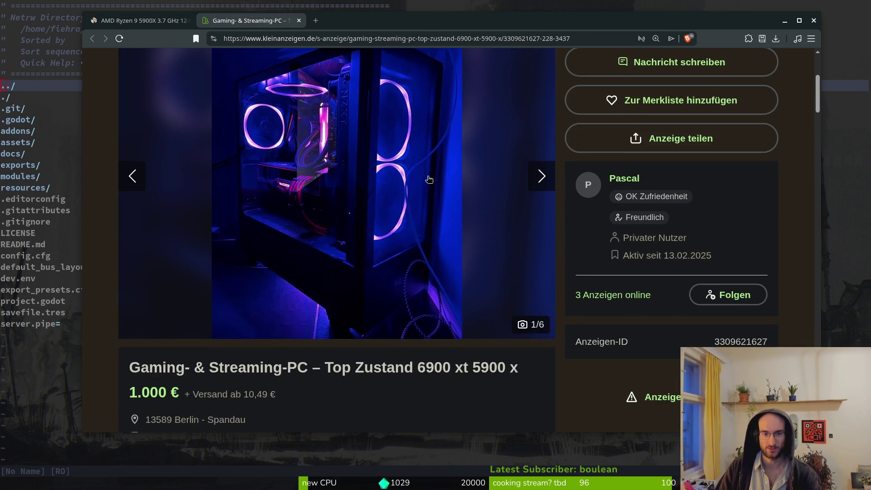
{"action": "scroll", "coordinate": [317, 209], "scroll_direction": "up", "scroll_amount": 2}
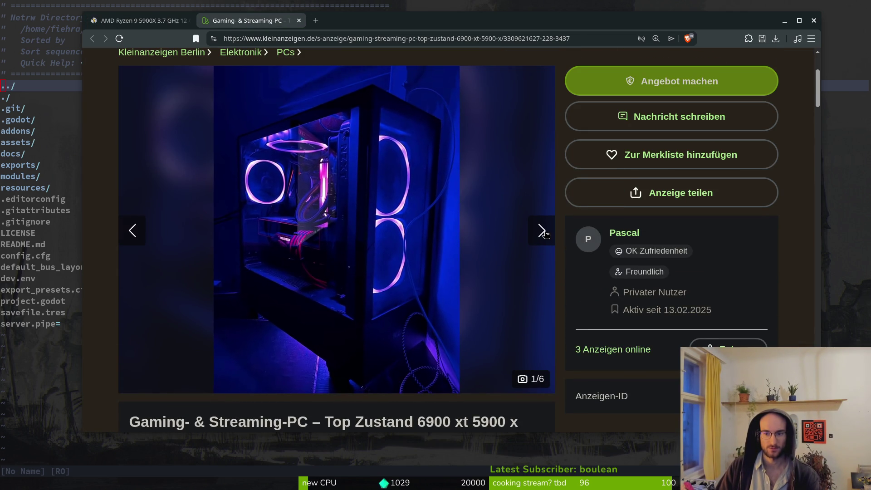
{"action": "left_click", "coordinate": [541, 231]}
{"action": "left_click", "coordinate": [546, 233]}
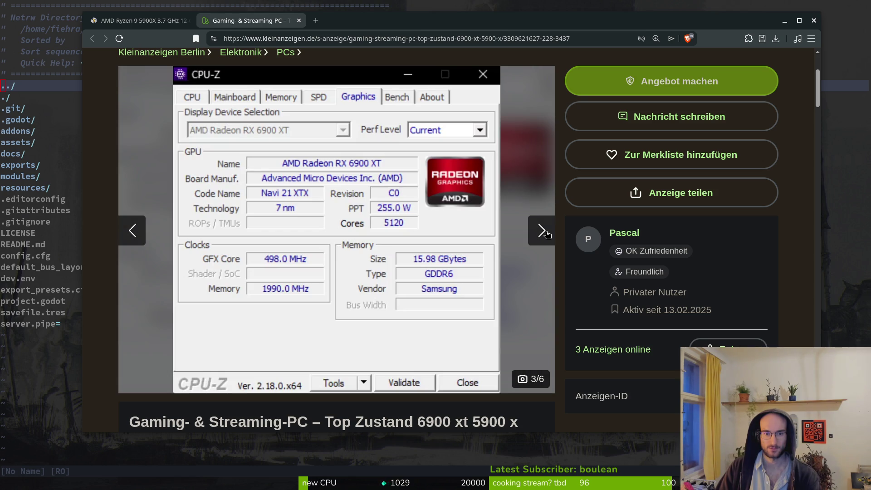
{"action": "left_click", "coordinate": [548, 235]}
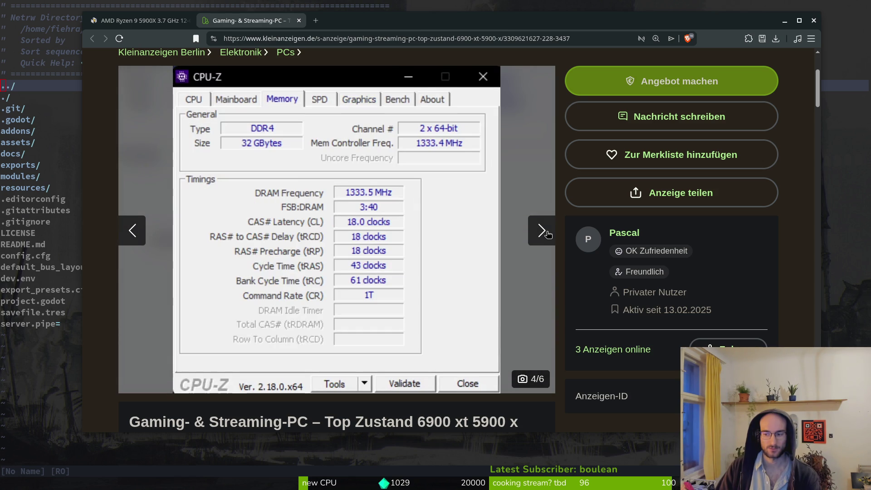
{"action": "left_click", "coordinate": [548, 234]}
{"action": "left_click", "coordinate": [547, 234]}
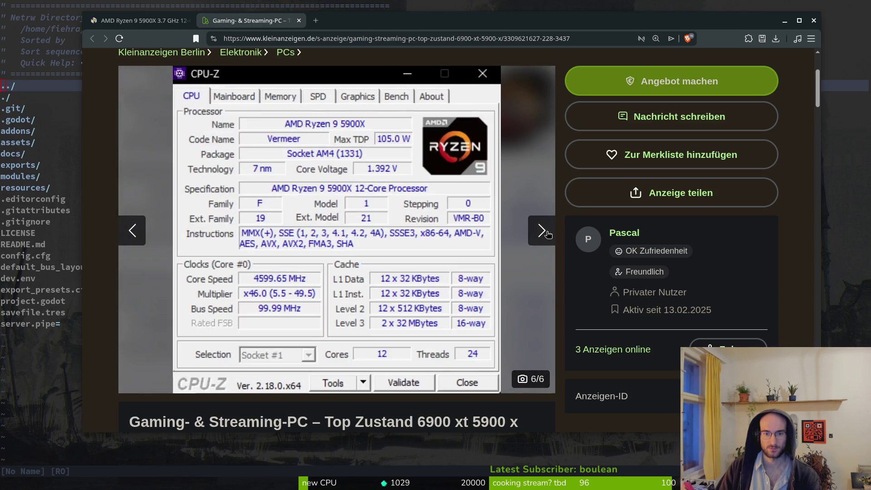
{"action": "left_click", "coordinate": [545, 233]}
Select '32 GB Corsair DDR4 3600 MHz' in the listing's hardware list.
{"action": "scroll", "coordinate": [432, 270], "scroll_direction": "down", "scroll_amount": 6}
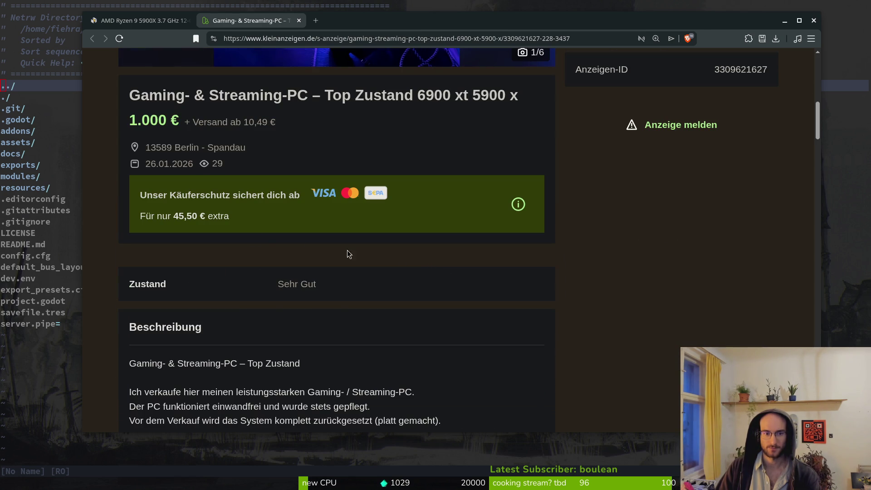
{"action": "scroll", "coordinate": [260, 263], "scroll_direction": "down", "scroll_amount": 5}
{"action": "scroll", "coordinate": [260, 292], "scroll_direction": "down", "scroll_amount": 3}
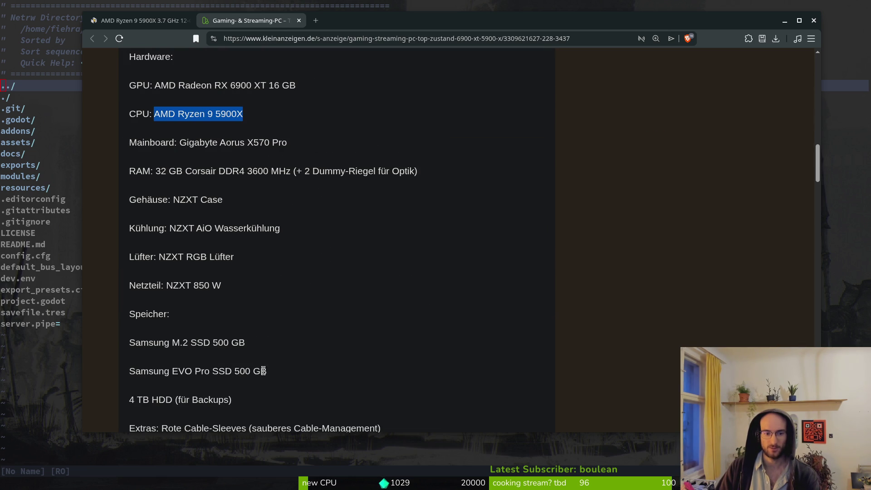
{"action": "left_click_drag", "start_coordinate": [268, 371], "coordinate": [126, 344]}
{"action": "left_click_drag", "start_coordinate": [142, 400], "coordinate": [220, 402]}
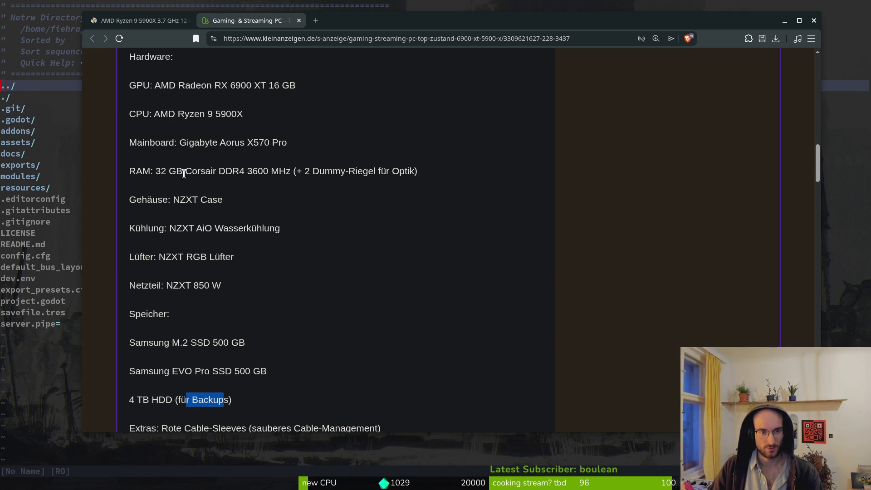
{"action": "left_click_drag", "start_coordinate": [156, 172], "coordinate": [452, 178]}
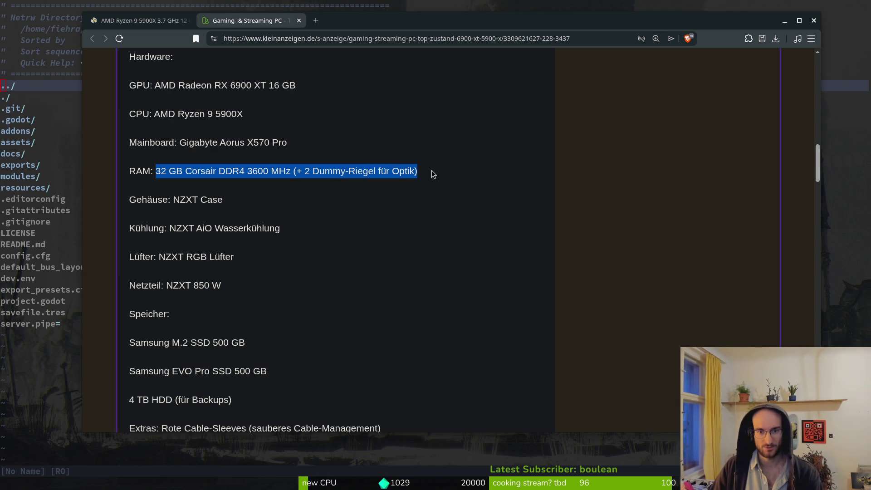
{"action": "left_click", "coordinate": [418, 174]}
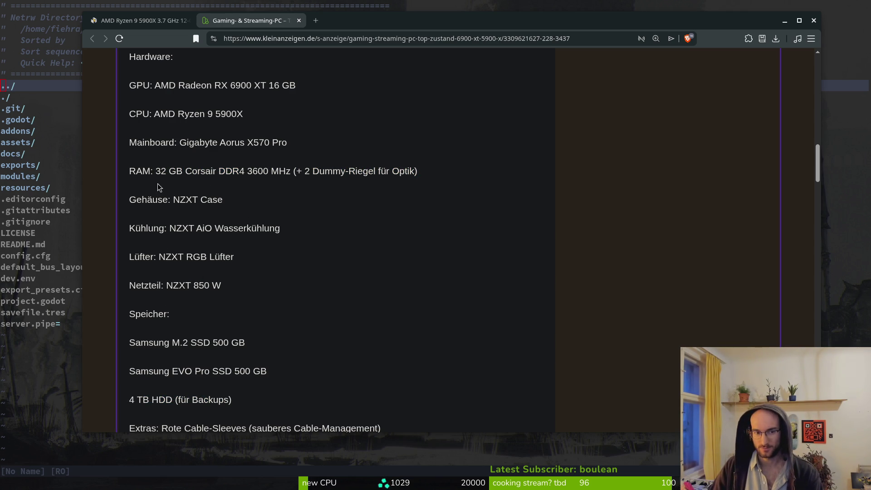
{"action": "left_click_drag", "start_coordinate": [155, 172], "coordinate": [289, 173]}
{"action": "key", "text": "ctrl+c"}
{"action": "left_click", "coordinate": [147, 23]}
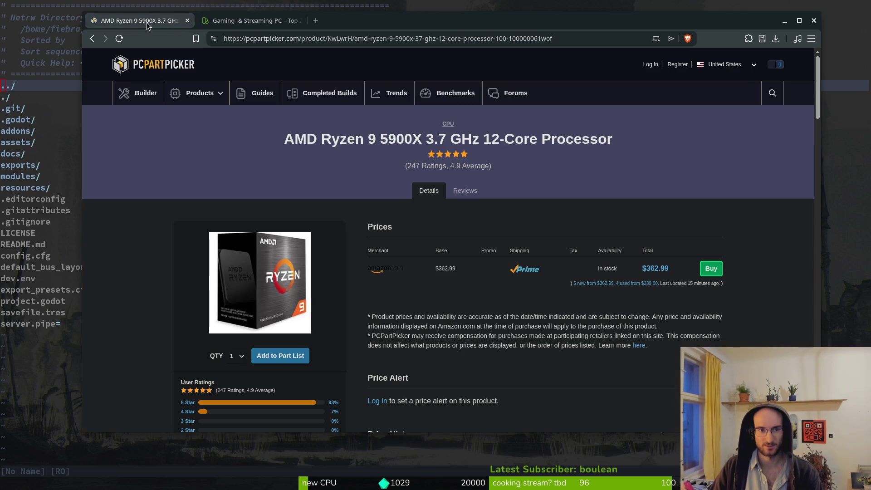
Search PCPartPicker for the pasted Corsair Vengeance RGB Pro RAM name, with the stray ' MH' removed.
{"action": "left_click", "coordinate": [772, 93]}
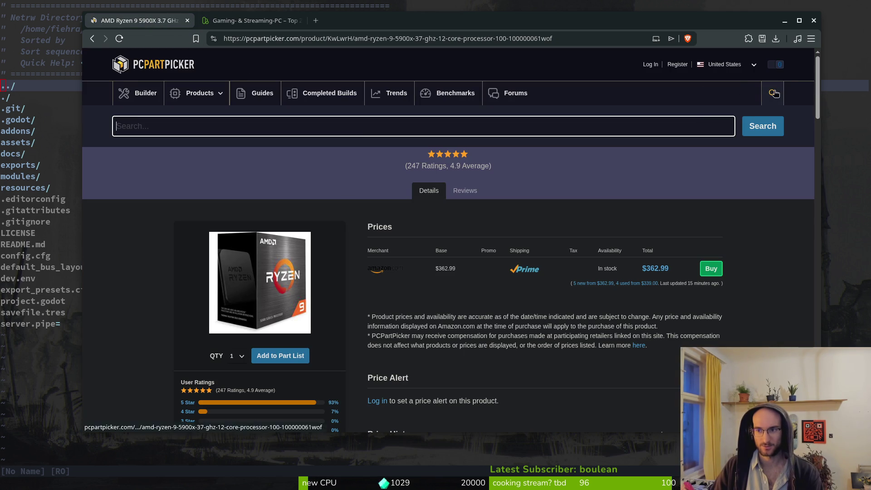
{"action": "key", "text": "ctrl+v"}
{"action": "left_click", "coordinate": [751, 127]}
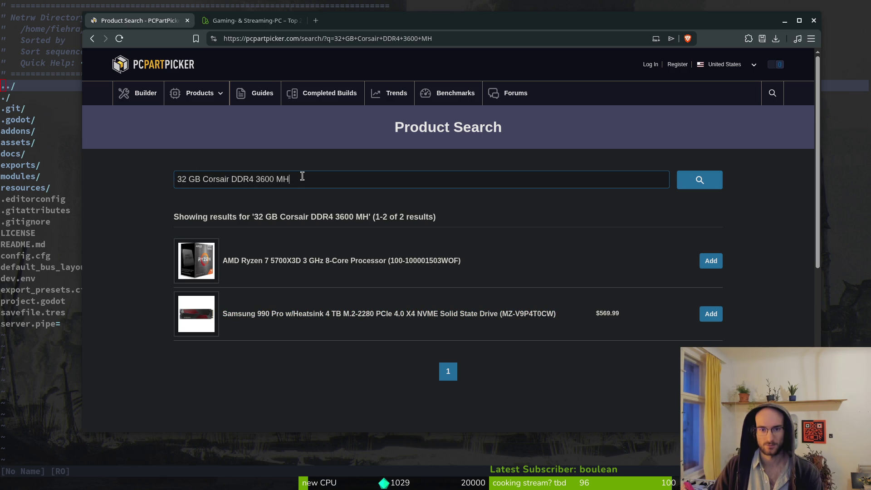
{"action": "key", "text": "BackSpace"}
{"action": "key", "text": "BackSpace"}
{"action": "key", "text": "BackSpace"}
{"action": "key", "text": "Return"}
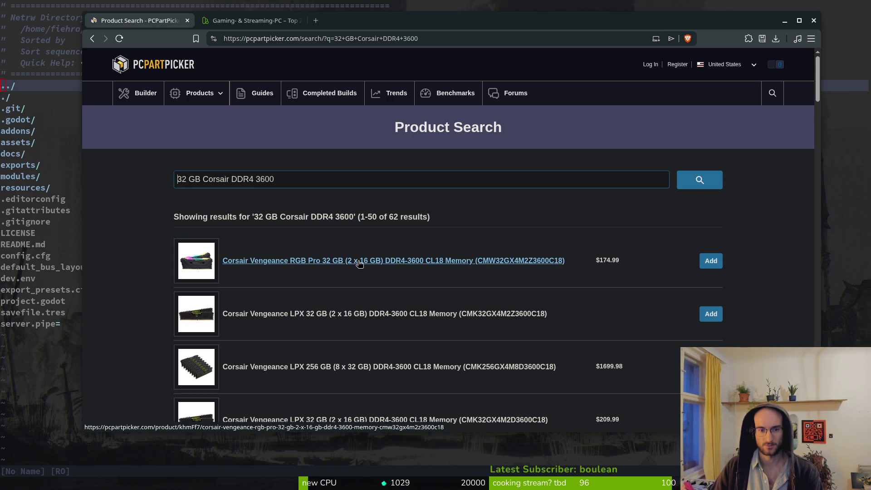
Open the Corsair Vengeance RGB Pro 32 GB DDR4-3600 page, confirm the $174.99 price, then minimize the browser.
{"action": "left_click", "coordinate": [359, 262]}
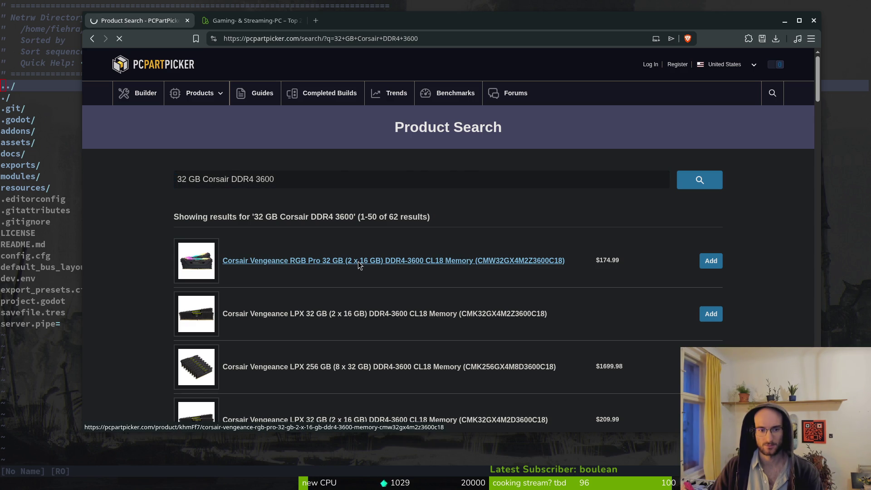
{"action": "scroll", "coordinate": [613, 284], "scroll_direction": "down", "scroll_amount": 2}
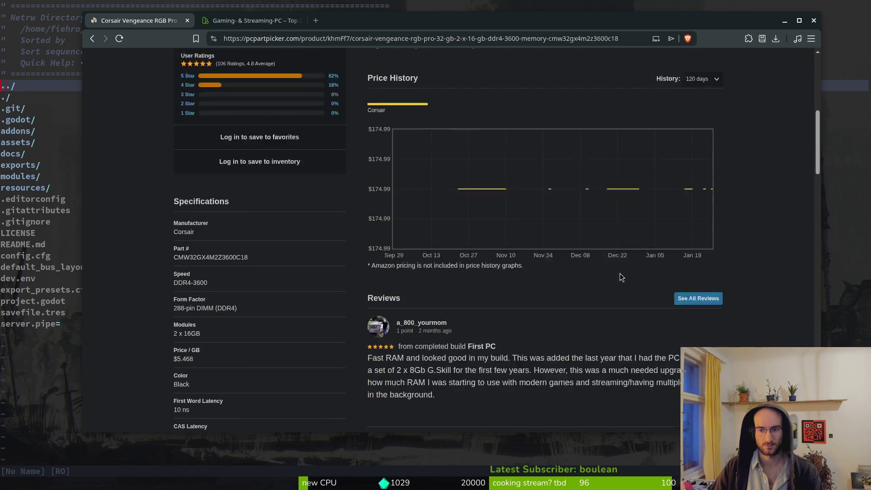
{"action": "scroll", "coordinate": [614, 285], "scroll_direction": "up", "scroll_amount": 4}
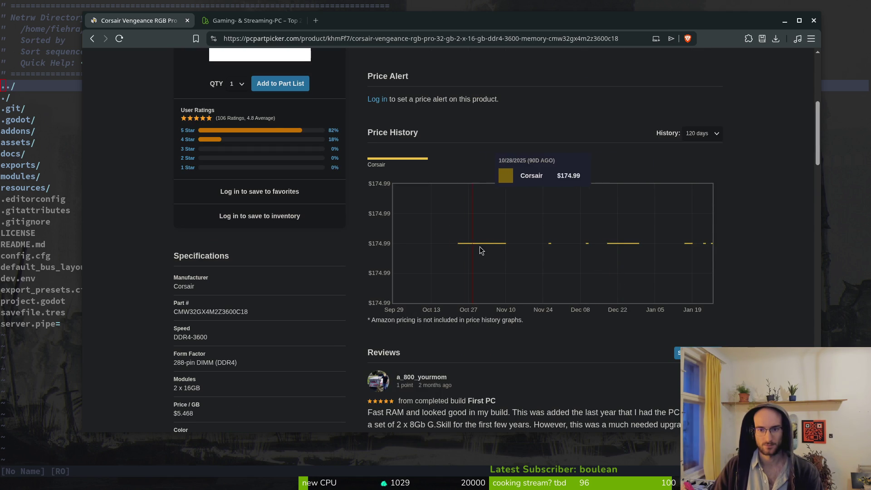
{"action": "scroll", "coordinate": [532, 305], "scroll_direction": "up", "scroll_amount": 5}
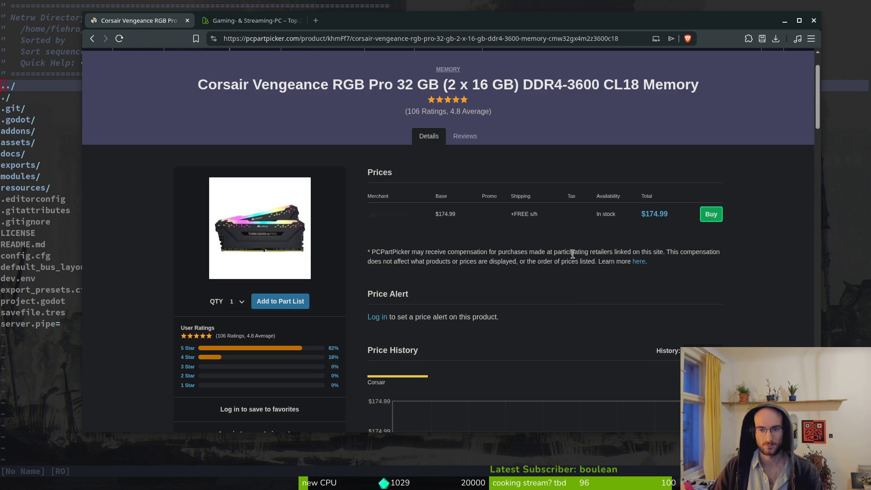
{"action": "scroll", "coordinate": [580, 294], "scroll_direction": "down", "scroll_amount": 15}
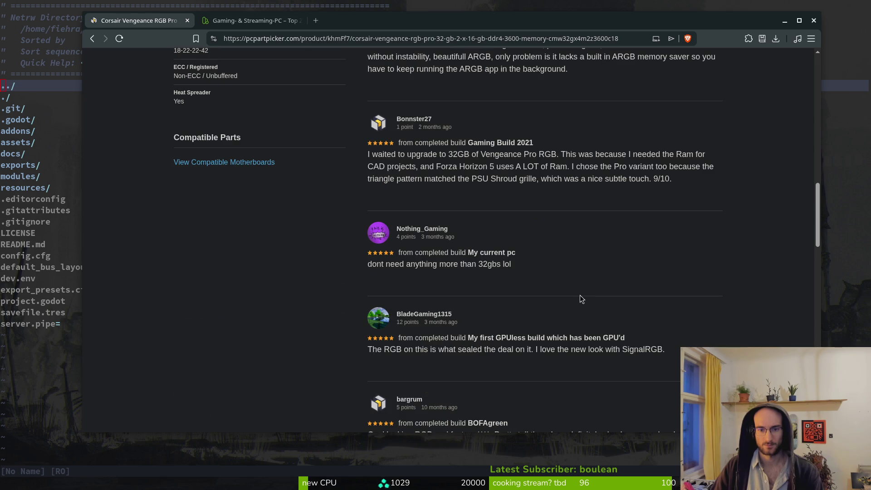
{"action": "scroll", "coordinate": [583, 294], "scroll_direction": "up", "scroll_amount": 6}
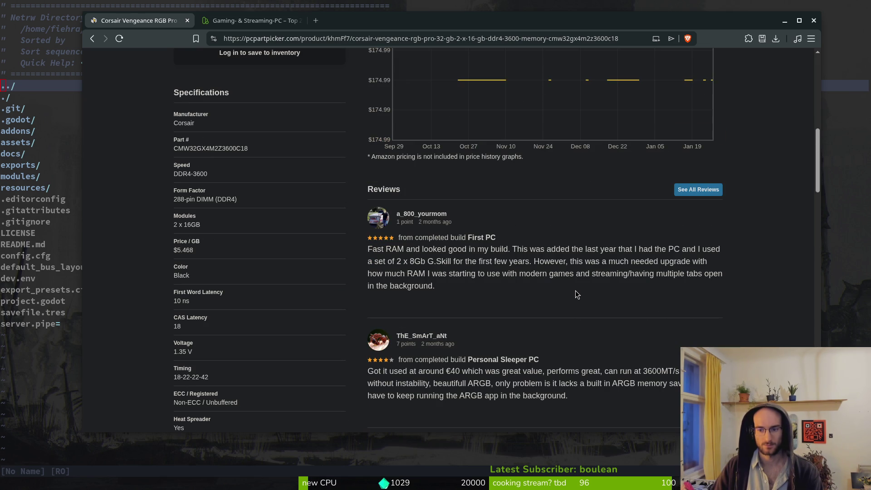
{"action": "scroll", "coordinate": [575, 292], "scroll_direction": "up", "scroll_amount": 6}
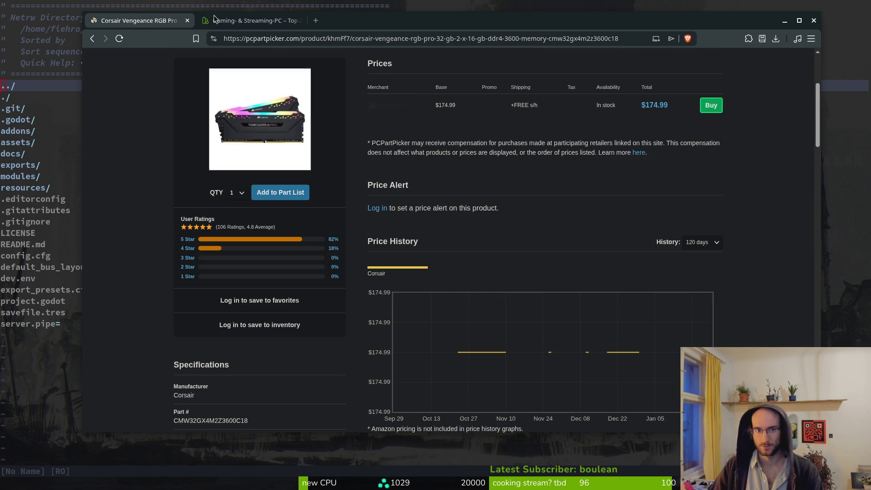
{"action": "key", "text": "super+minus"}
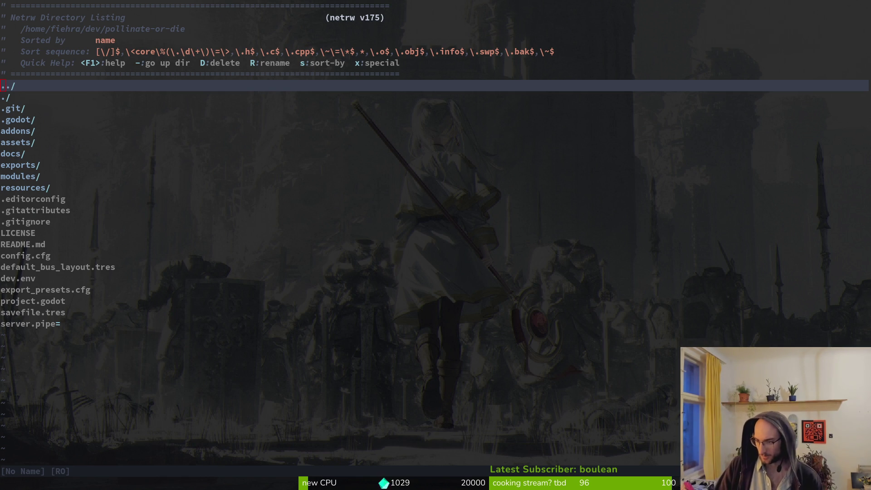
{"action": "key", "text": "super+minus"}
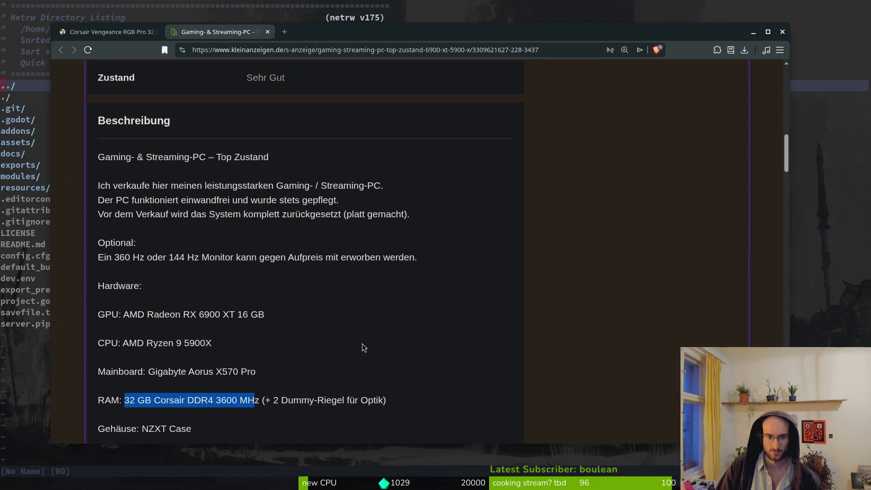
{"action": "scroll", "coordinate": [313, 358], "scroll_direction": "up", "scroll_amount": 3}
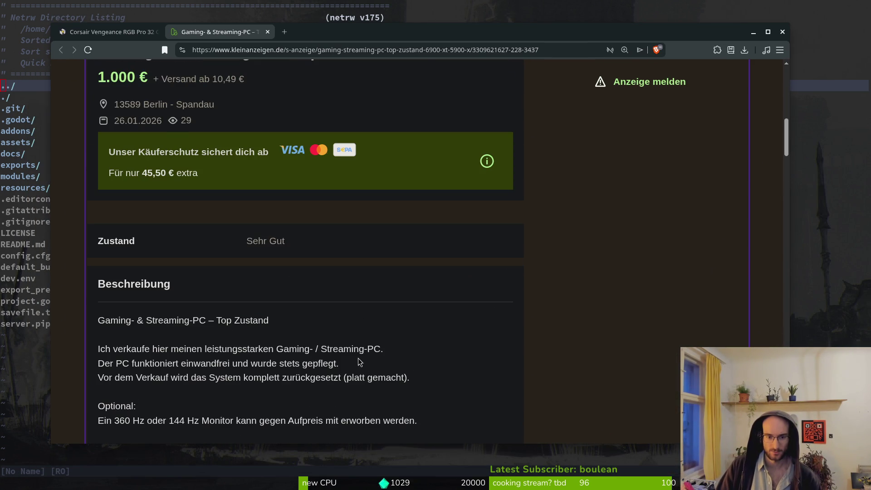
{"action": "scroll", "coordinate": [370, 366], "scroll_direction": "up", "scroll_amount": 4}
{"action": "scroll", "coordinate": [353, 324], "scroll_direction": "up", "scroll_amount": 2}
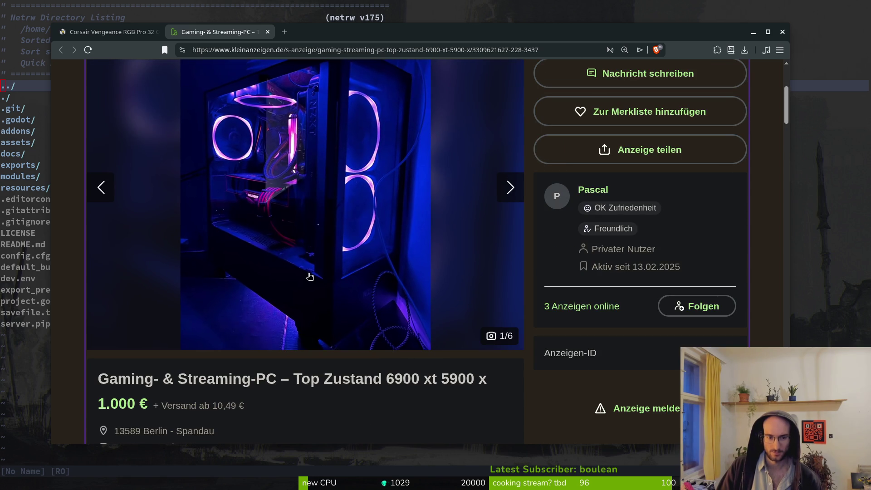
{"action": "scroll", "coordinate": [312, 278], "scroll_direction": "down", "scroll_amount": 6}
{"action": "scroll", "coordinate": [317, 278], "scroll_direction": "down", "scroll_amount": 4}
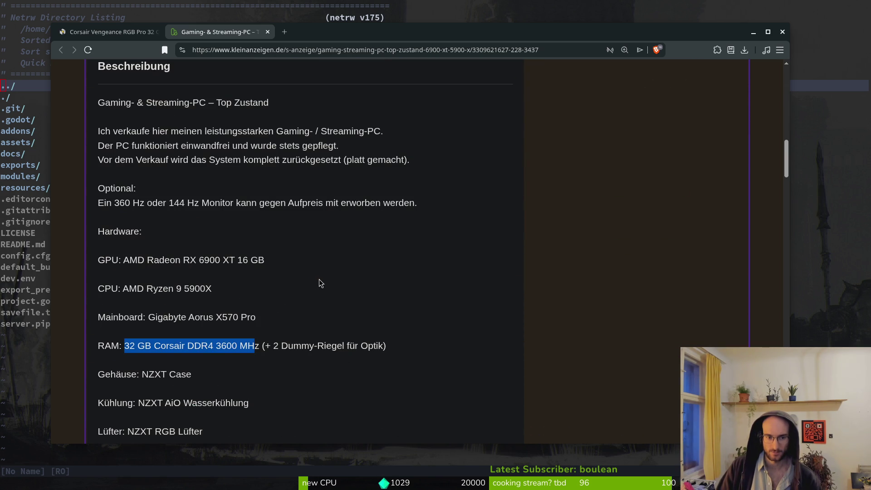
{"action": "key", "text": "super+1"}
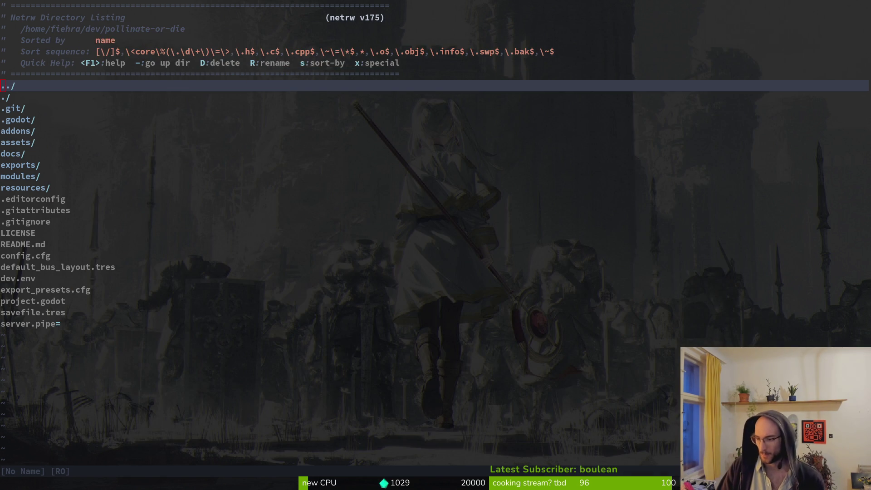
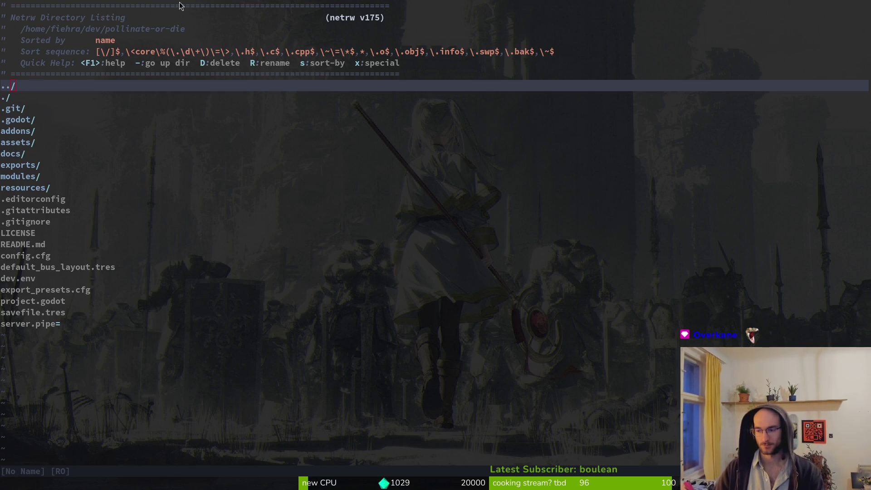
Move down the pollinate-or-die netrw listing, then bring up the Brave window with the ArchWiki NVIDIA article.
{"action": "left_click", "coordinate": [159, 151]}
{"action": "key", "text": "j"}
{"action": "key", "text": "j"}
{"action": "key", "text": "j"}
{"action": "key", "text": "j"}
{"action": "key", "text": "j"}
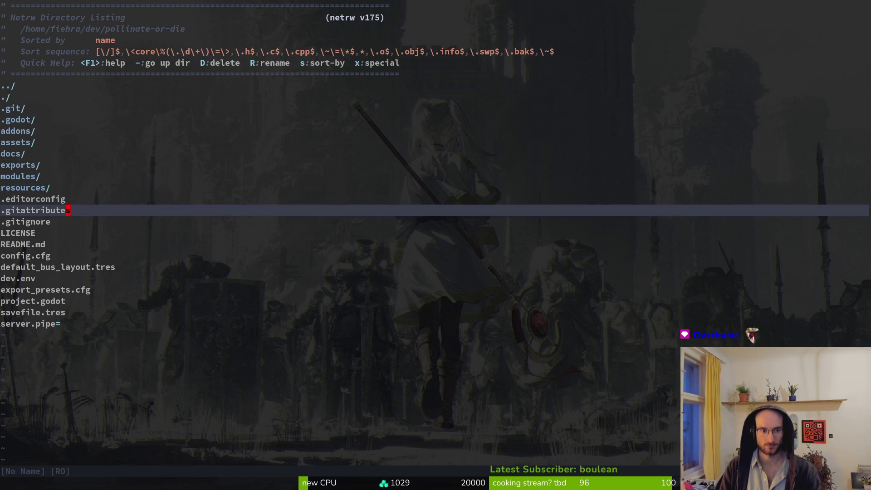
{"action": "key", "text": "j"}
{"action": "key", "text": "j"}
{"action": "key", "text": "j"}
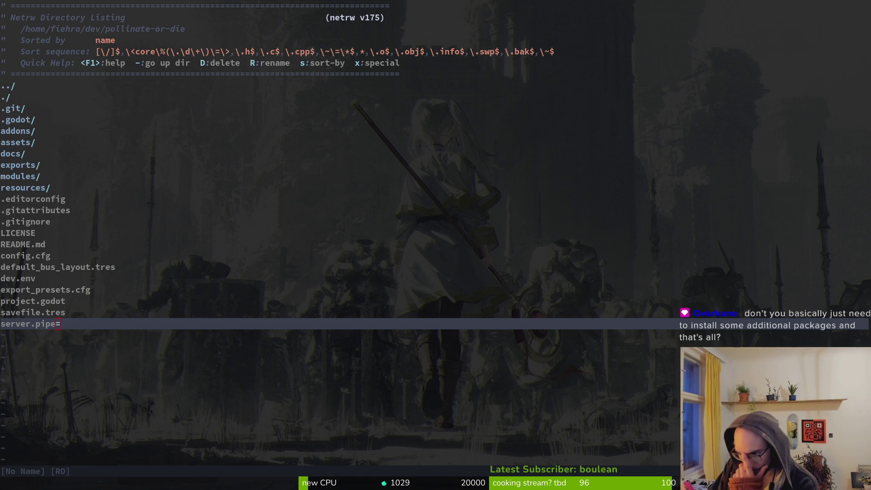
{"action": "key", "text": "super+b"}
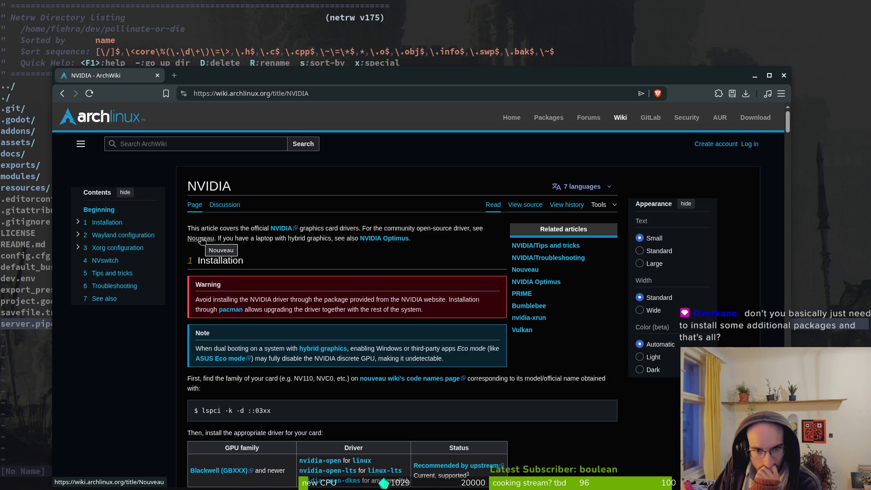
Scroll down the ArchWiki NVIDIA page and briefly select the driver and board lines of the example config.
{"action": "scroll", "coordinate": [386, 358], "scroll_direction": "down", "scroll_amount": 3}
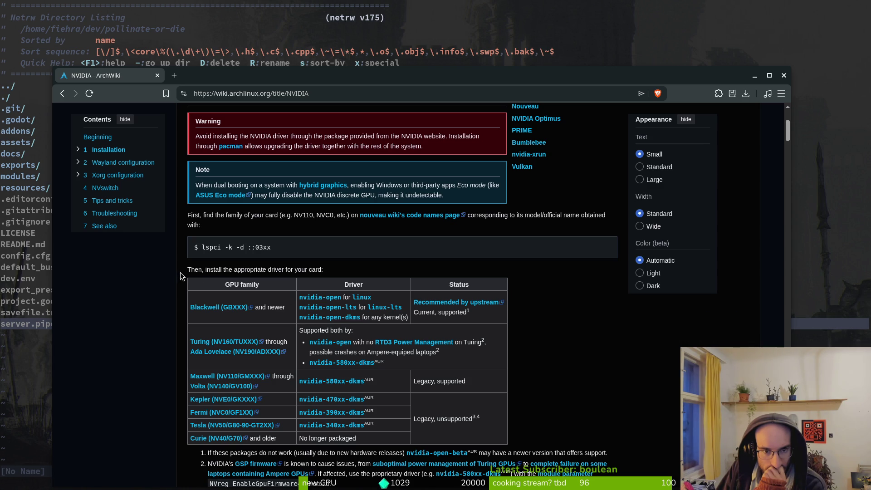
{"action": "scroll", "coordinate": [180, 274], "scroll_direction": "down", "scroll_amount": 10}
{"action": "scroll", "coordinate": [171, 353], "scroll_direction": "down", "scroll_amount": 10}
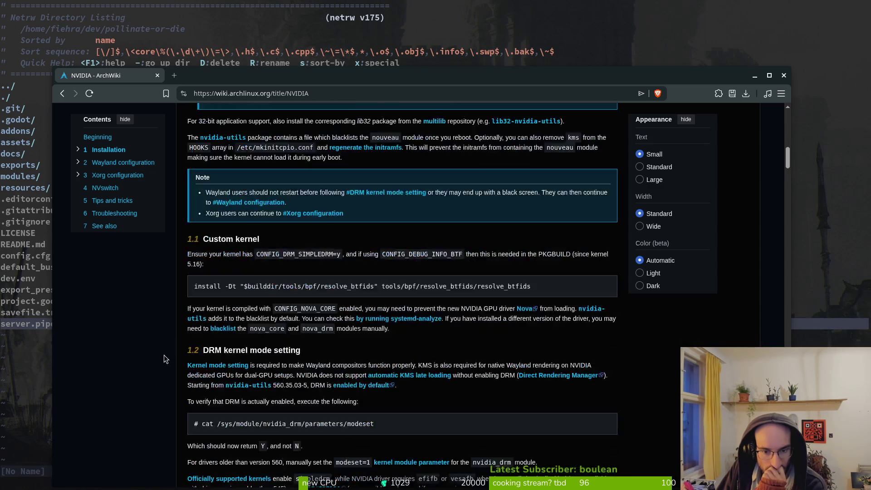
{"action": "scroll", "coordinate": [162, 448], "scroll_direction": "down", "scroll_amount": 5}
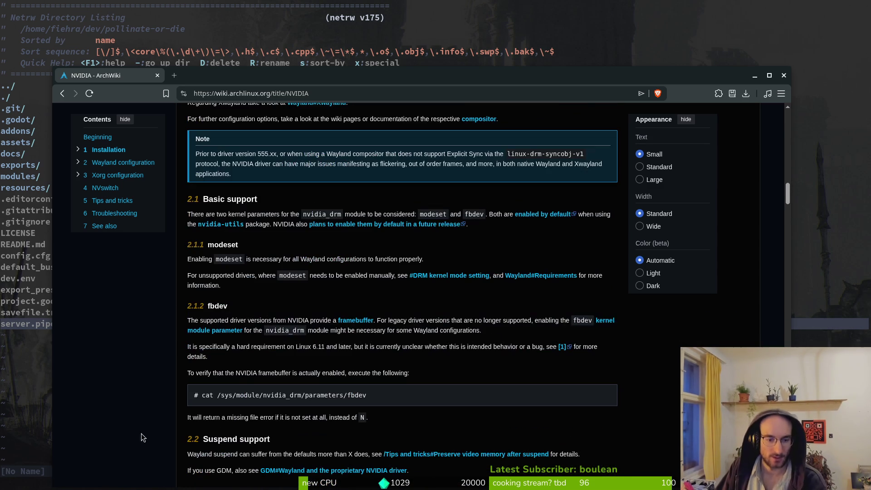
{"action": "scroll", "coordinate": [147, 377], "scroll_direction": "down", "scroll_amount": 4}
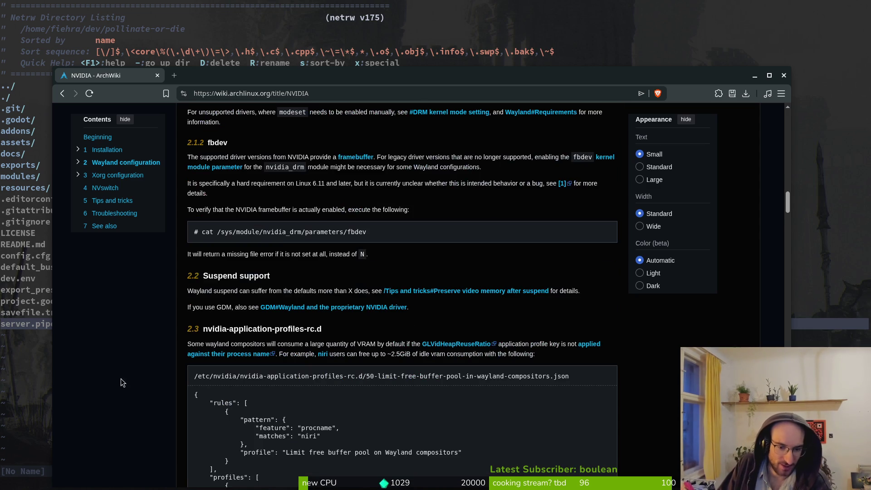
{"action": "scroll", "coordinate": [142, 349], "scroll_direction": "down", "scroll_amount": 5}
{"action": "scroll", "coordinate": [145, 349], "scroll_direction": "down", "scroll_amount": 5}
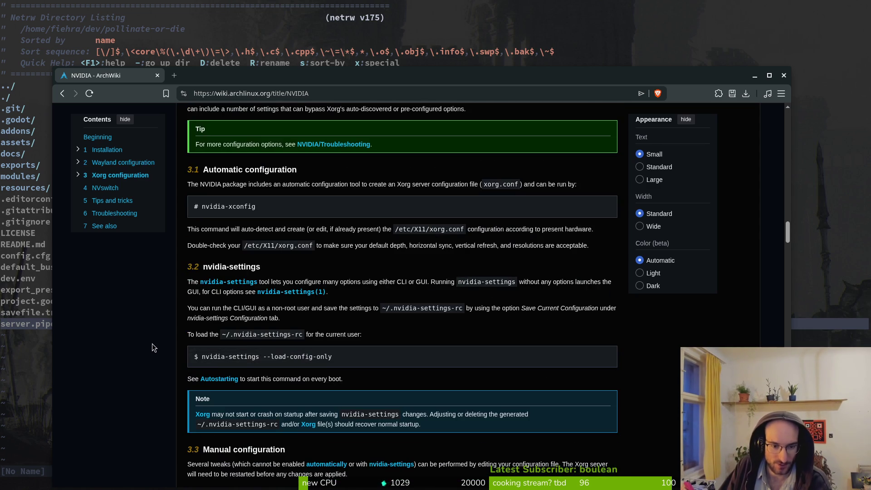
{"action": "scroll", "coordinate": [154, 350], "scroll_direction": "down", "scroll_amount": 5}
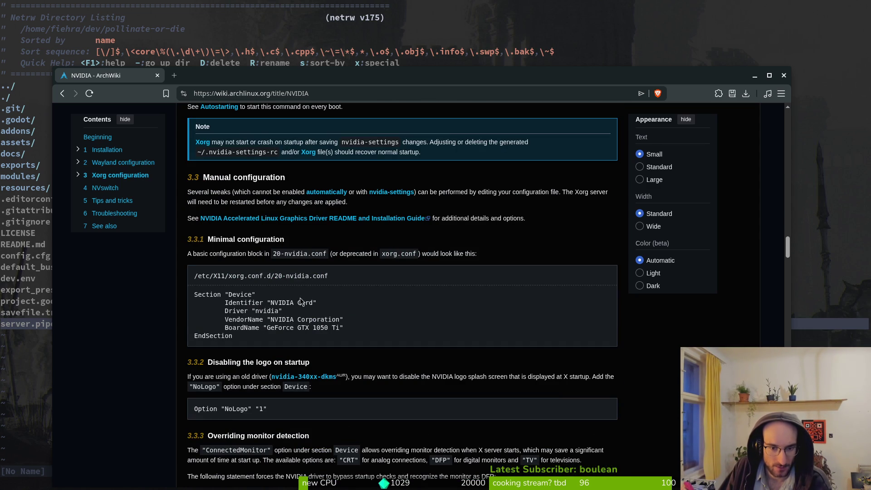
{"action": "left_click_drag", "start_coordinate": [339, 328], "coordinate": [215, 312]}
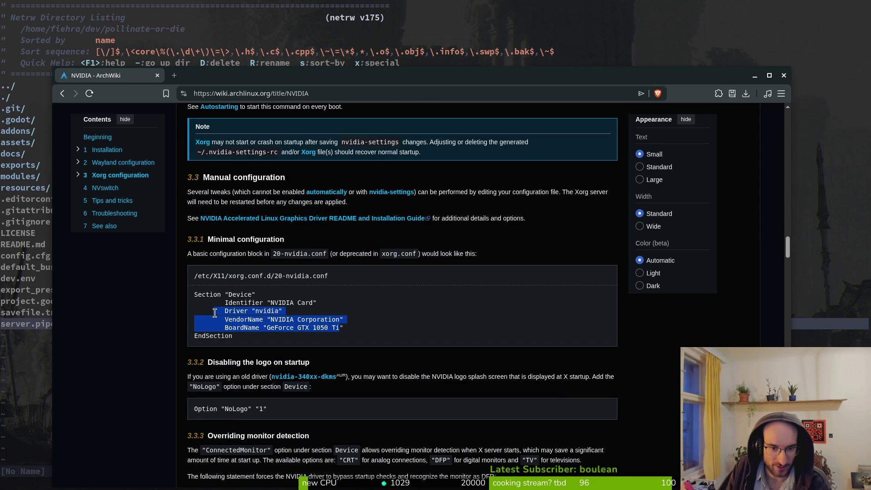
{"action": "left_click", "coordinate": [342, 278]}
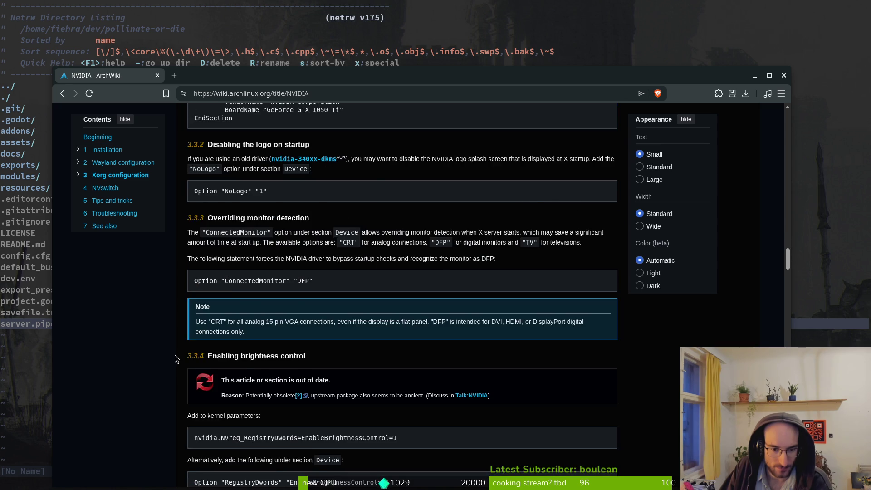
Scroll back up to the GPU family table and open the Blackwell (GBXXX) link.
{"action": "scroll", "coordinate": [176, 359], "scroll_direction": "down", "scroll_amount": 3}
{"action": "scroll", "coordinate": [175, 358], "scroll_direction": "up", "scroll_amount": 15}
{"action": "scroll", "coordinate": [174, 358], "scroll_direction": "up", "scroll_amount": 2}
{"action": "scroll", "coordinate": [339, 334], "scroll_direction": "up", "scroll_amount": 7}
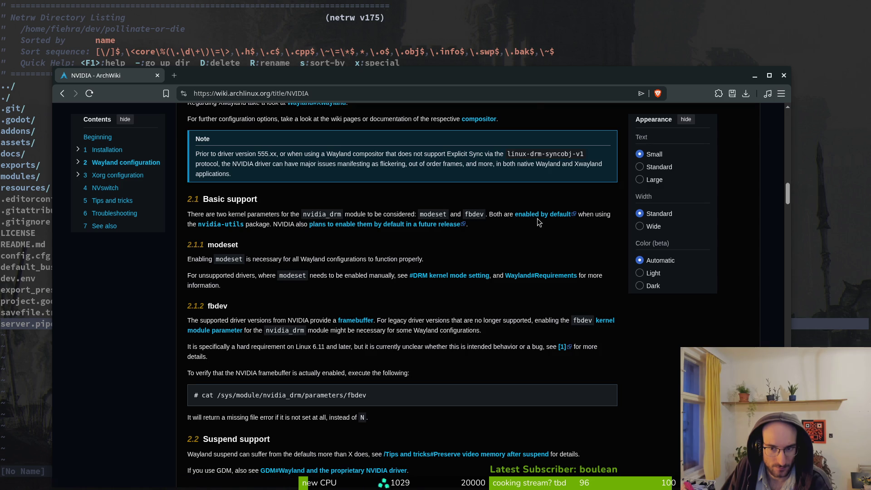
{"action": "scroll", "coordinate": [458, 267], "scroll_direction": "up", "scroll_amount": 3}
{"action": "scroll", "coordinate": [458, 267], "scroll_direction": "up", "scroll_amount": 5}
{"action": "scroll", "coordinate": [456, 281], "scroll_direction": "up", "scroll_amount": 12}
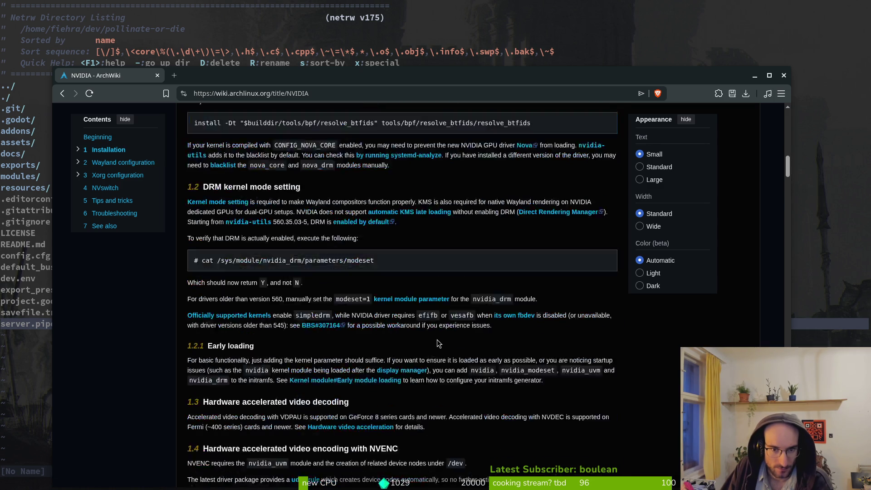
{"action": "scroll", "coordinate": [469, 379], "scroll_direction": "up", "scroll_amount": 10}
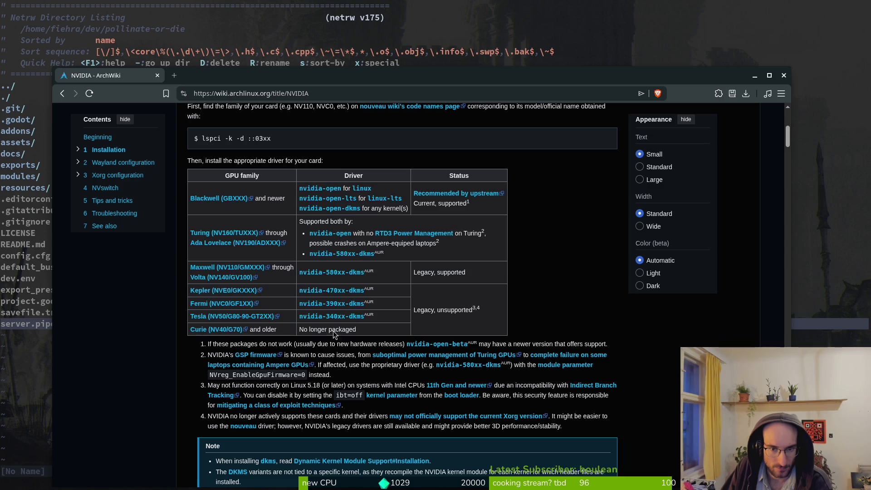
{"action": "left_click", "coordinate": [220, 199]}
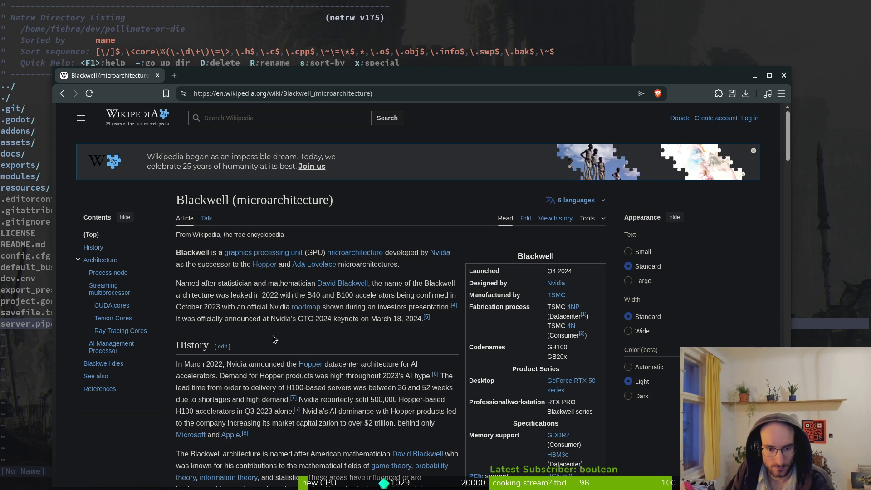
Go back from the Blackwell article to the ArchWiki NVIDIA page, then close the browser window.
{"action": "key", "text": "alt+Left"}
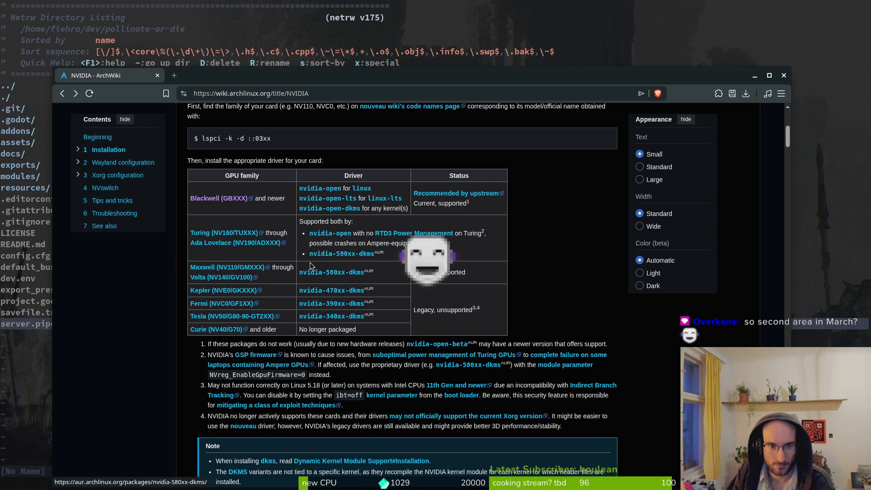
{"action": "scroll", "coordinate": [311, 265], "scroll_direction": "up", "scroll_amount": 3}
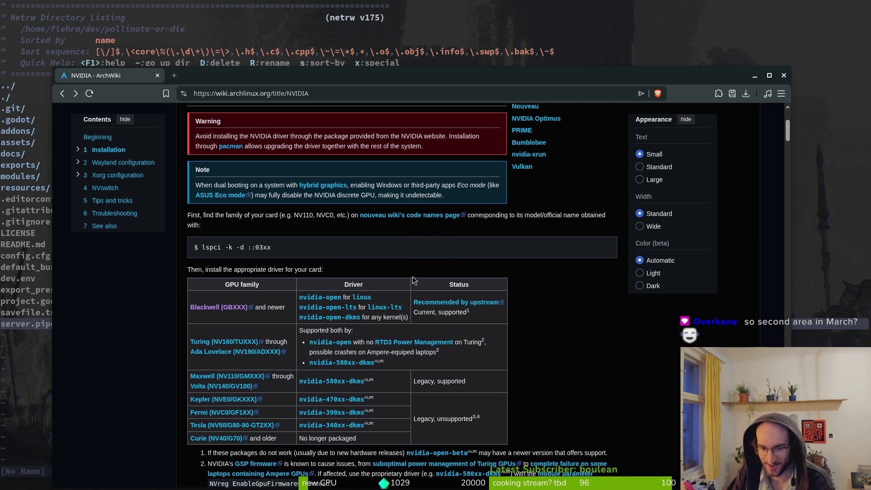
{"action": "key", "text": "ctrl+w"}
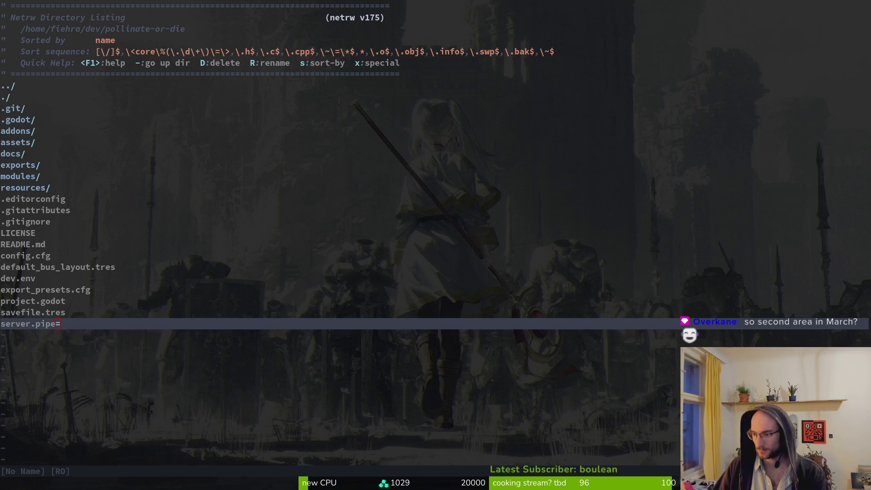
Open the rhino beetle's slam.gd through the Telescope file finder.
{"action": "key", "text": "space"}
{"action": "key", "text": "f"}
{"action": "key", "text": "f"}
{"action": "type", "text": "slasm"}
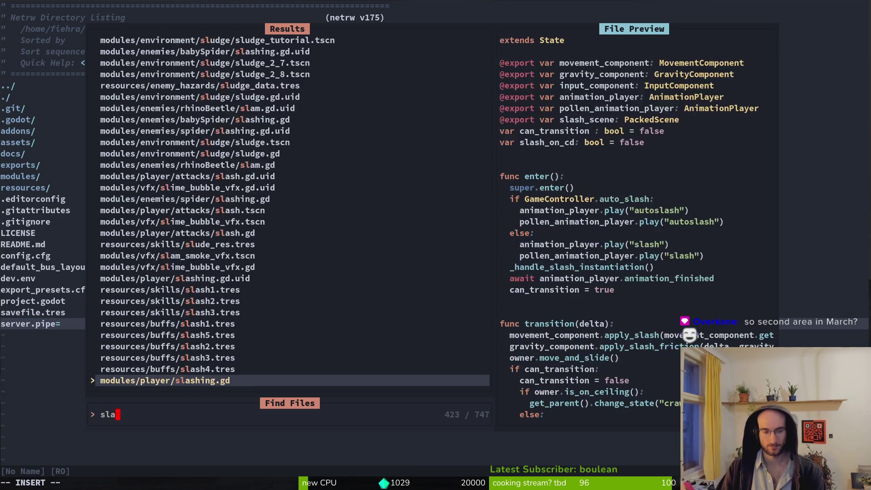
{"action": "key", "text": "Up"}
{"action": "key", "text": "Up"}
{"action": "key", "text": "Return"}
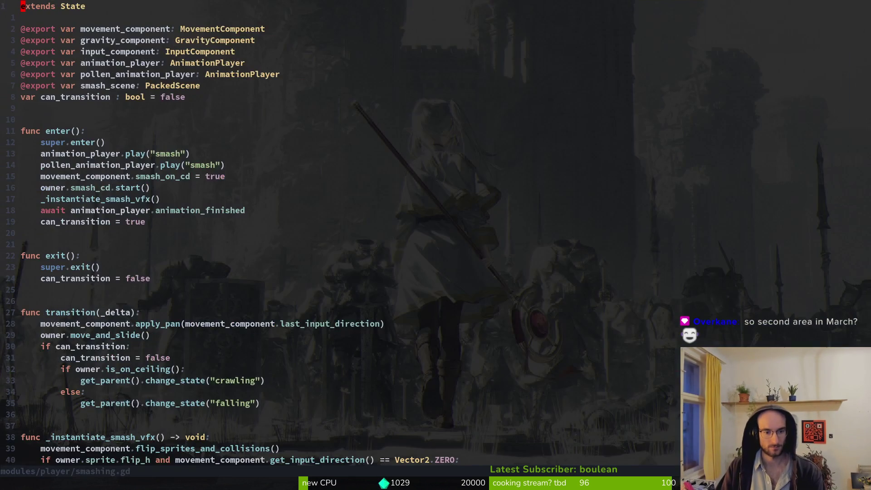
{"action": "key", "text": "space"}
{"action": "key", "text": "f"}
{"action": "key", "text": "f"}
{"action": "type", "text": "slam"}
{"action": "key", "text": "Up"}
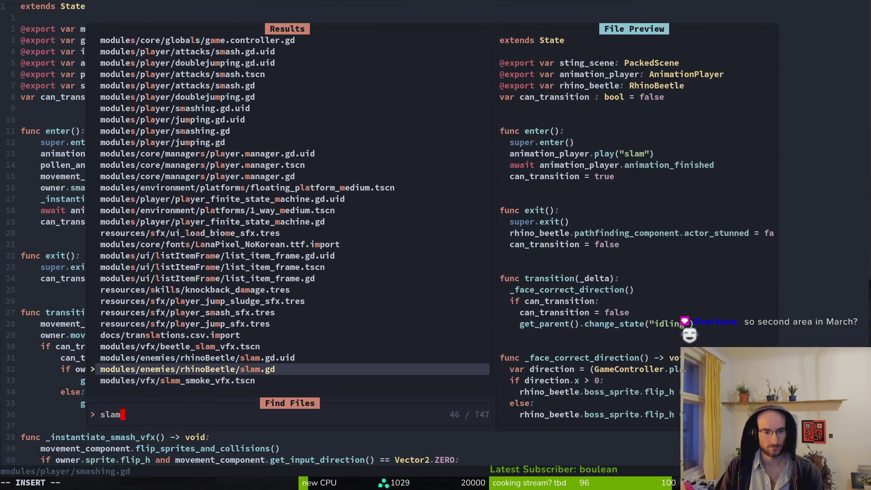
{"action": "key", "text": "Return"}
Yank and paste a duplicate of _face_correct_direction, start renaming it, then undo the duplicate.
{"action": "key", "text": "j"}
{"action": "key", "text": "j"}
{"action": "key", "text": "j"}
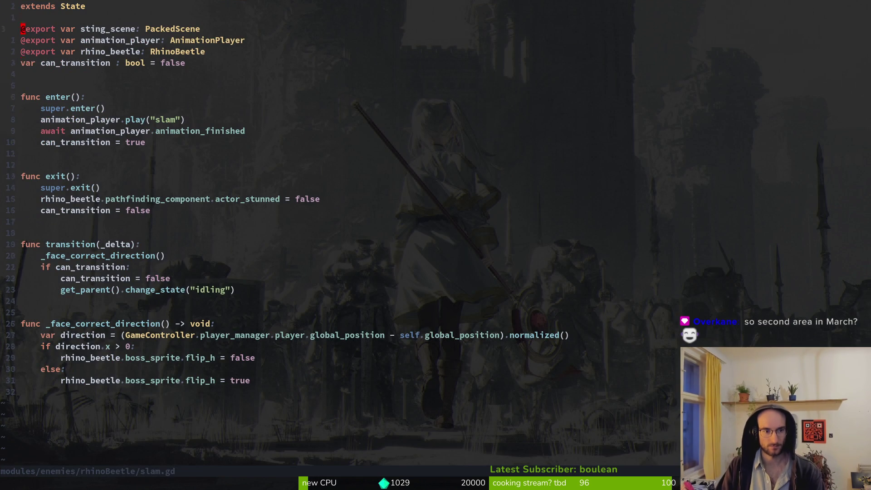
{"action": "key", "text": "shift+v"}
{"action": "key", "text": "j"}
{"action": "key", "text": "j"}
{"action": "key", "text": "j"}
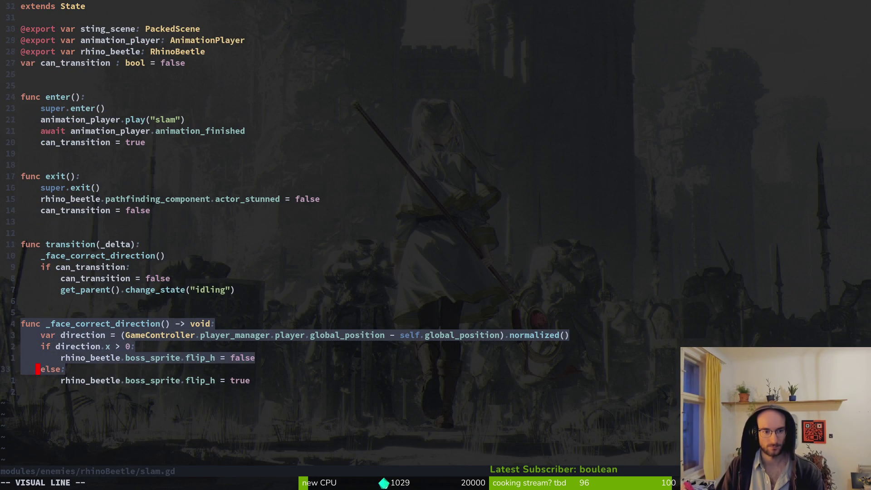
{"action": "key", "text": "y"}
{"action": "key", "text": "j"}
{"action": "key", "text": "j"}
{"action": "key", "text": "j"}
{"action": "key", "text": "p"}
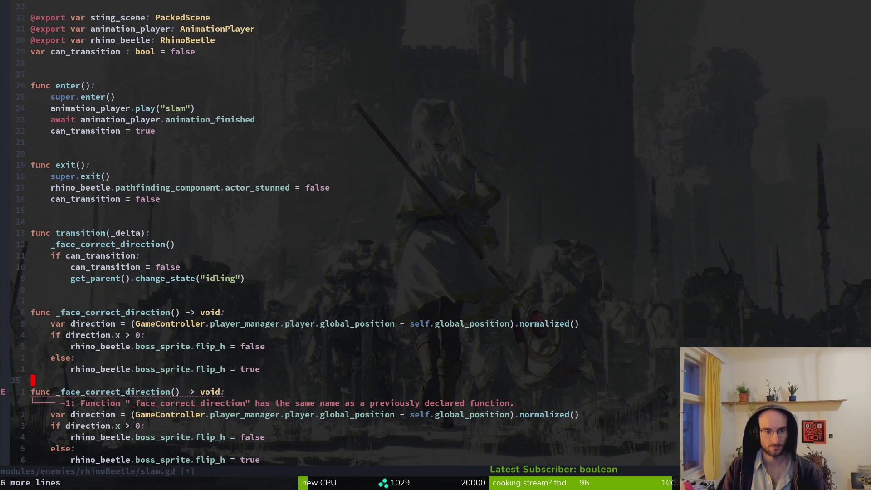
{"action": "key", "text": "w"}
{"action": "key", "text": "c"}
{"action": "key", "text": "i"}
{"action": "key", "text": "w"}
{"action": "key", "text": "Escape"}
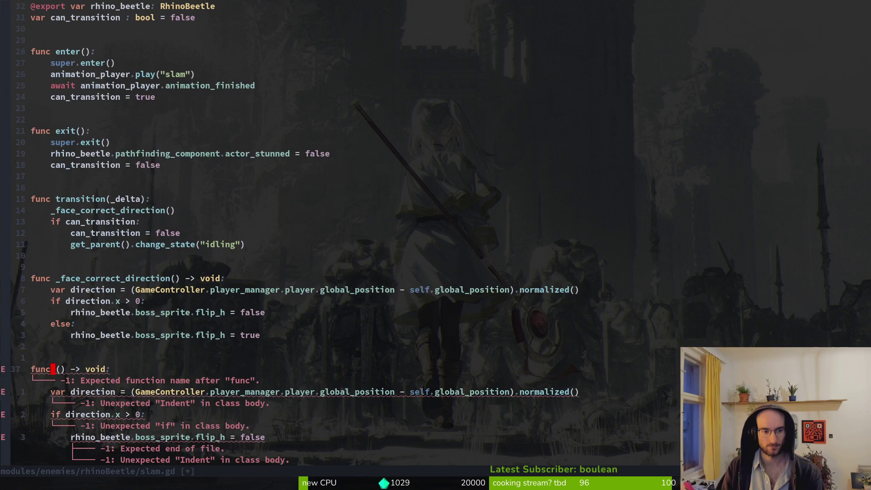
{"action": "key", "text": "u"}
{"action": "key", "text": "u"}
Open the player's jumping.gd script by searching 'jumping'.
{"action": "key", "text": "space"}
{"action": "key", "text": "f"}
{"action": "key", "text": "f"}
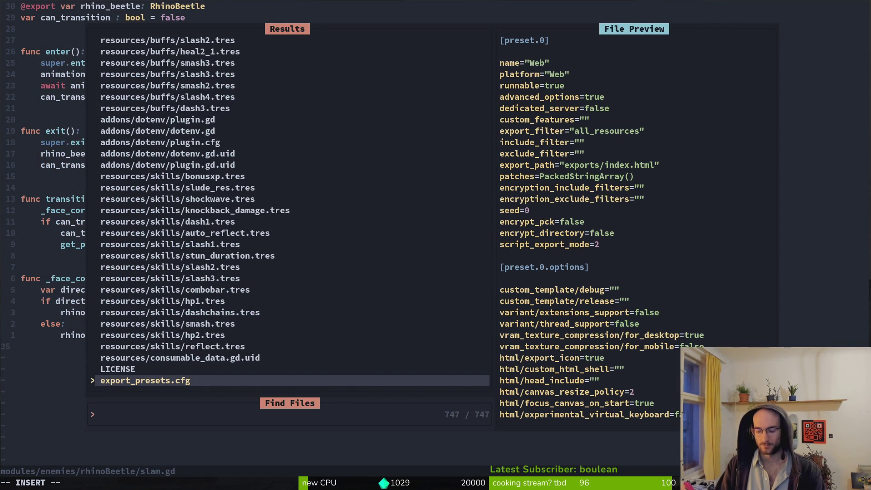
{"action": "type", "text": "land"}
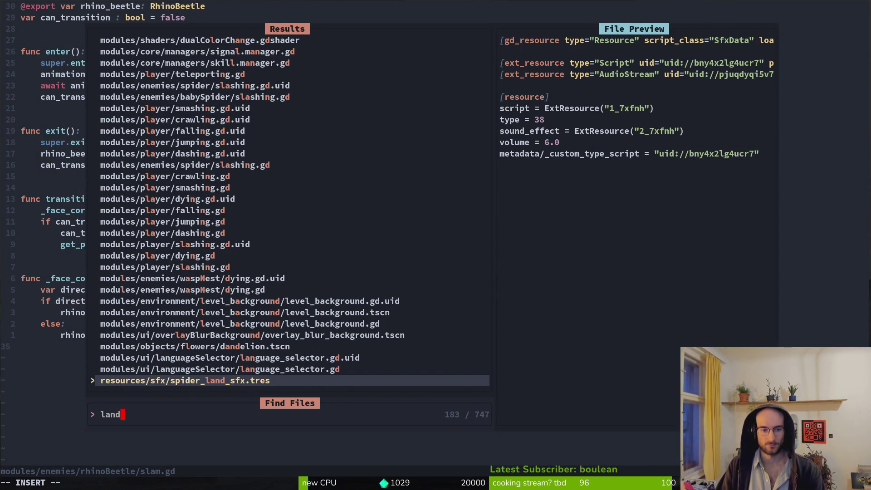
{"action": "type", "text": "ing"}
{"action": "key", "text": "BackSpace"}
{"action": "key", "text": "BackSpace"}
{"action": "key", "text": "BackSpace"}
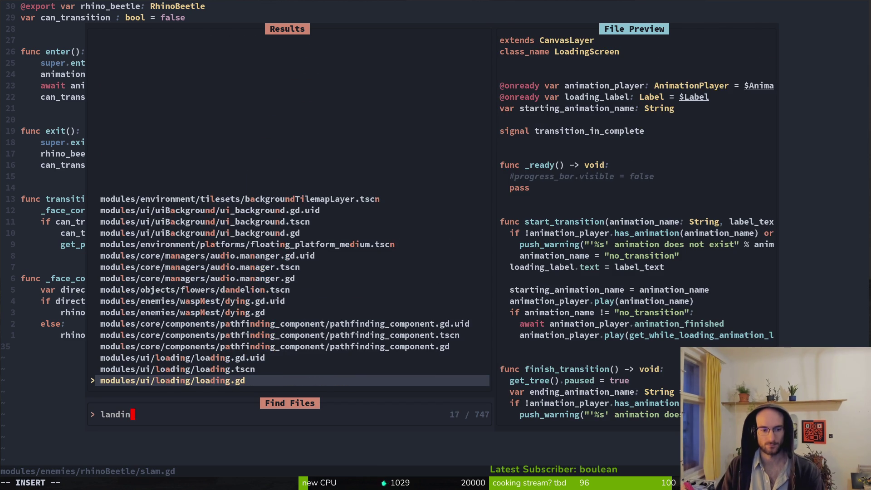
{"action": "type", "text": "jumping"}
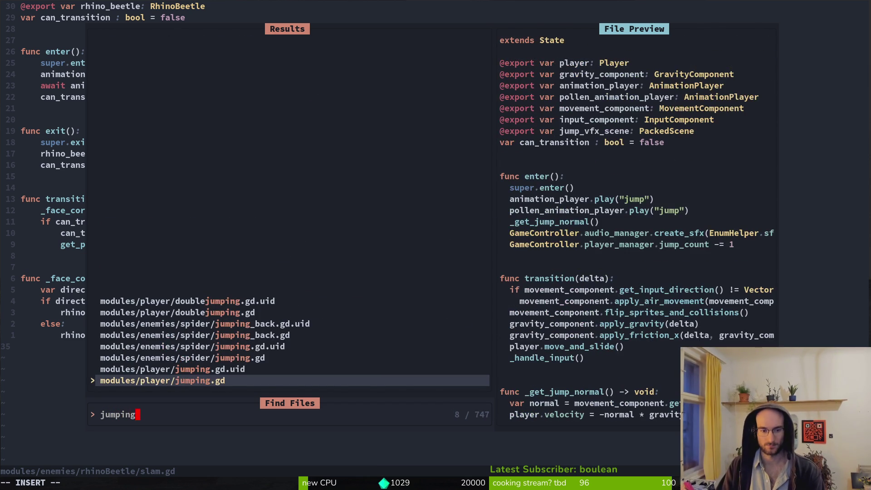
{"action": "key", "text": "Return"}
Open the spider's jumping.gd, yank the eight-line _instantiate_shockwave function, and return to the player's jumping.gd.
{"action": "key", "text": "ctrl+p"}
{"action": "type", "text": "uspijumping"}
{"action": "key", "text": "Up"}
{"action": "key", "text": "Up"}
{"action": "key", "text": "Up"}
{"action": "key", "text": "Return"}
{"action": "key", "text": "bracketright"}
{"action": "key", "text": "bracketright"}
{"action": "key", "text": "bracketright"}
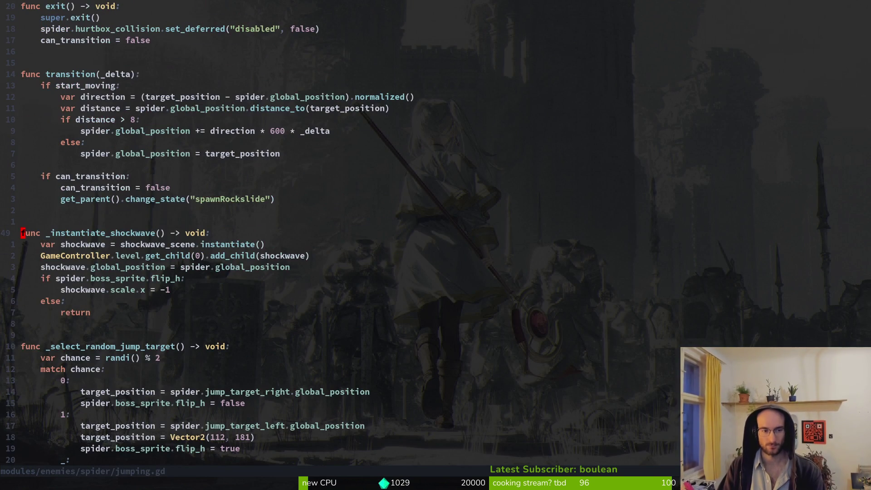
{"action": "key", "text": "shift+v"}
{"action": "key", "text": "7"}
{"action": "key", "text": "j"}
{"action": "key", "text": "y"}
{"action": "key", "text": "ctrl+6"}
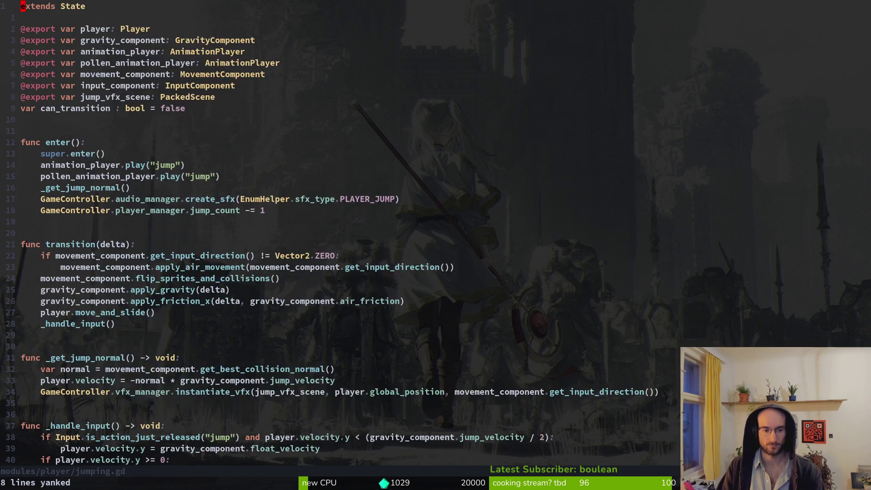
Open the rhinoBeetle slam.gd script via the file finder.
{"action": "key", "text": "space"}
{"action": "key", "text": "f"}
{"action": "key", "text": "f"}
{"action": "type", "text": "slam"}
{"action": "key", "text": "Up"}
{"action": "key", "text": "Return"}
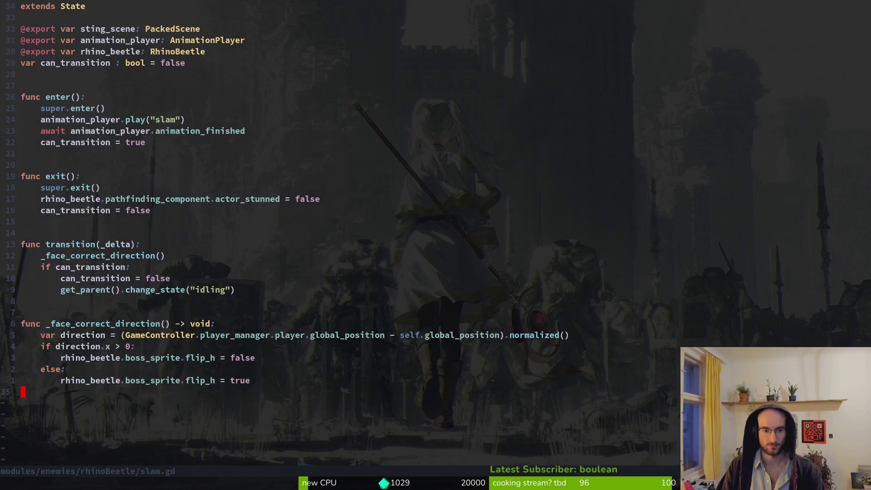
Paste the shockwave function into slam.gd, rename it _instantiate_slam_smoke, and save.
{"action": "key", "text": "p"}
{"action": "key", "text": "f"}
{"action": "key", "text": "parenleft"}
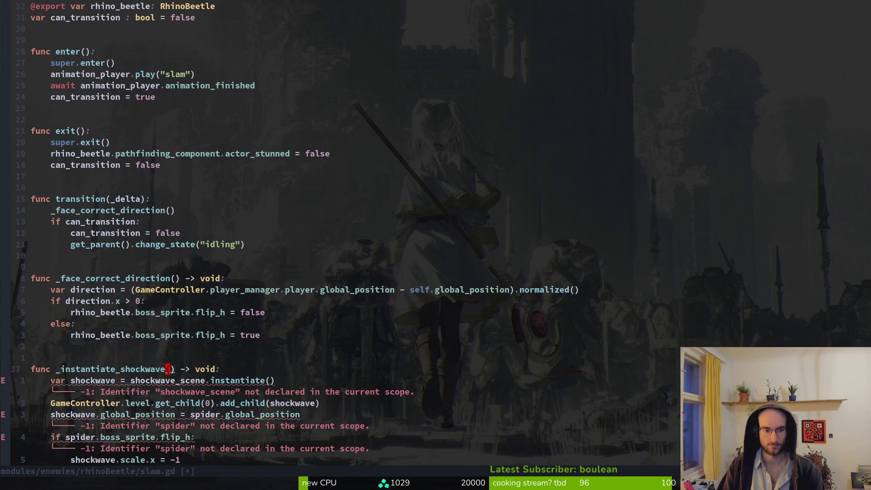
{"action": "type", "text": "ciw_instantia"}
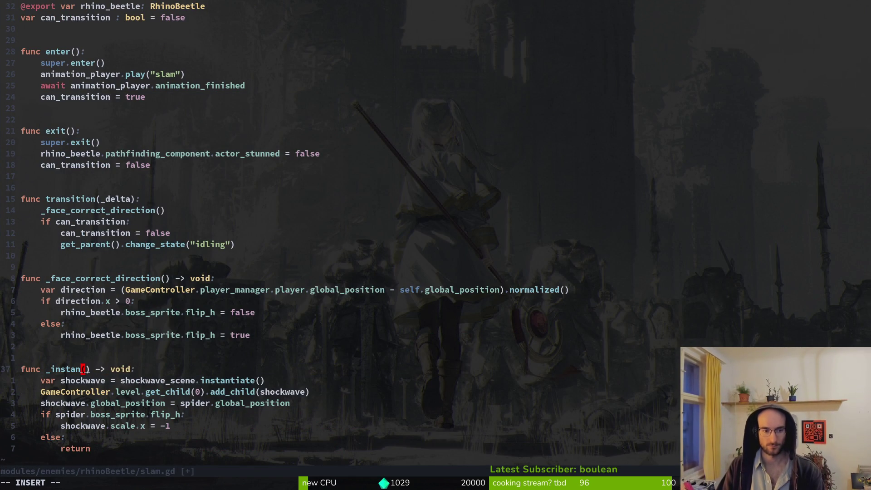
{"action": "type", "text": "te_slam_"}
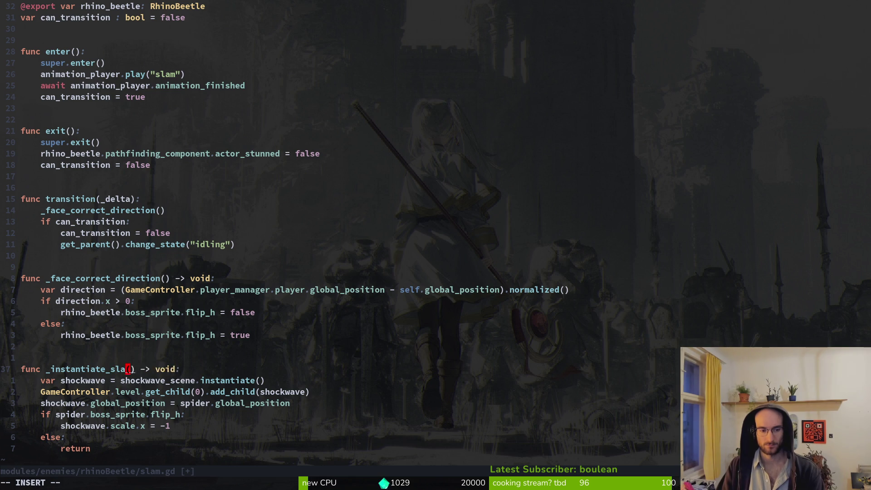
{"action": "type", "text": "smoke"}
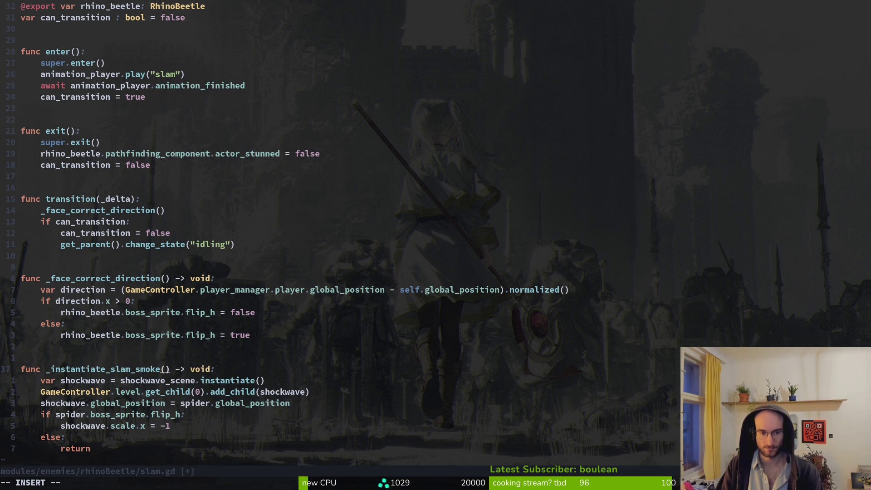
{"action": "key", "text": "Escape"}
{"action": "type", "text": ":w"}
{"action": "key", "text": "Return"}
{"action": "key", "text": "j"}
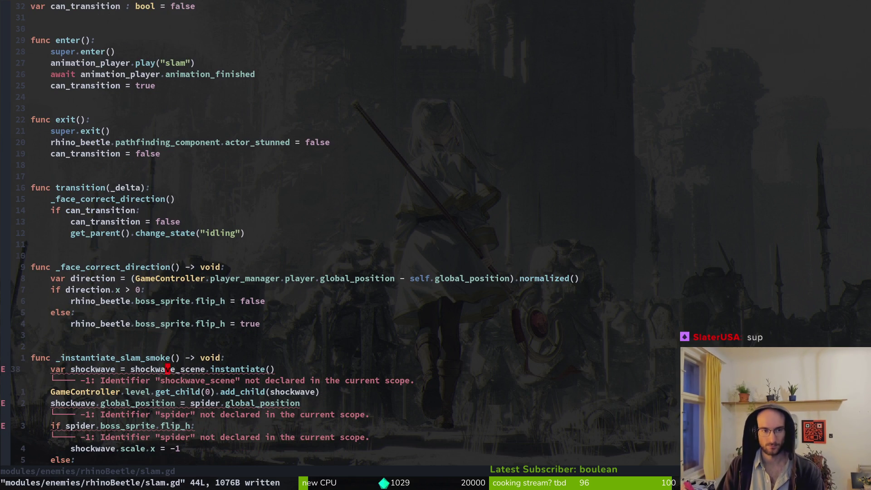
Duplicate the export line as slam_vfx with type PackedScene and save.
{"action": "key", "text": "ctrl+u"}
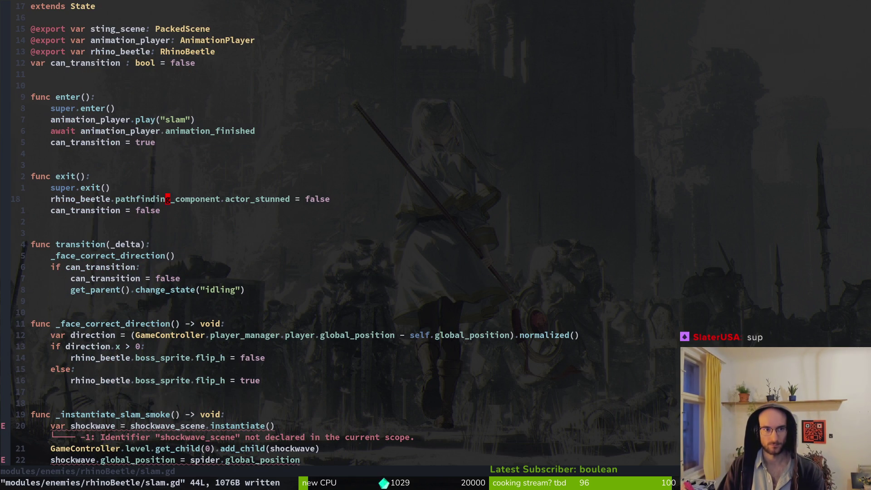
{"action": "type", "text": "13kyyp"}
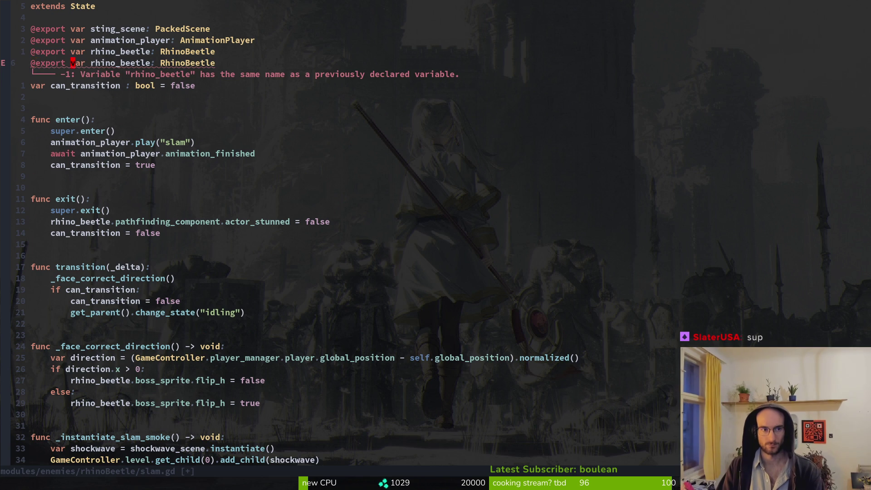
{"action": "type", "text": "cwslam_vfx"}
{"action": "key", "text": "Escape"}
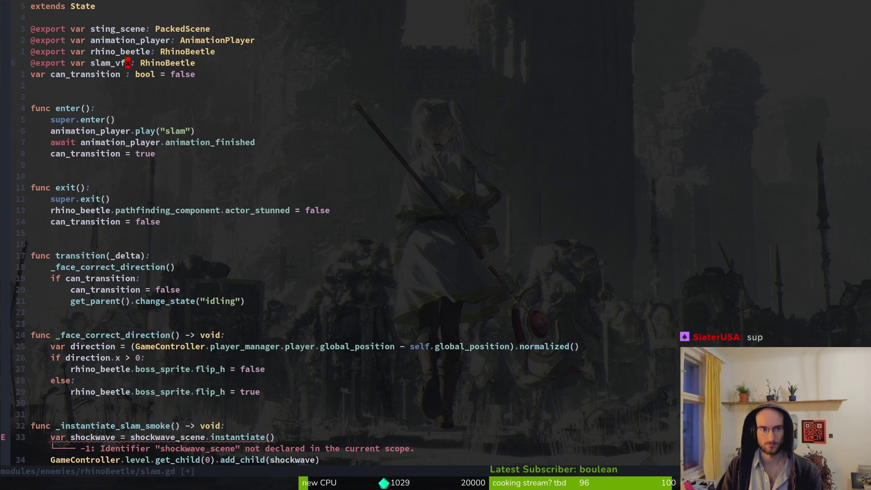
{"action": "type", "text": "cw"}
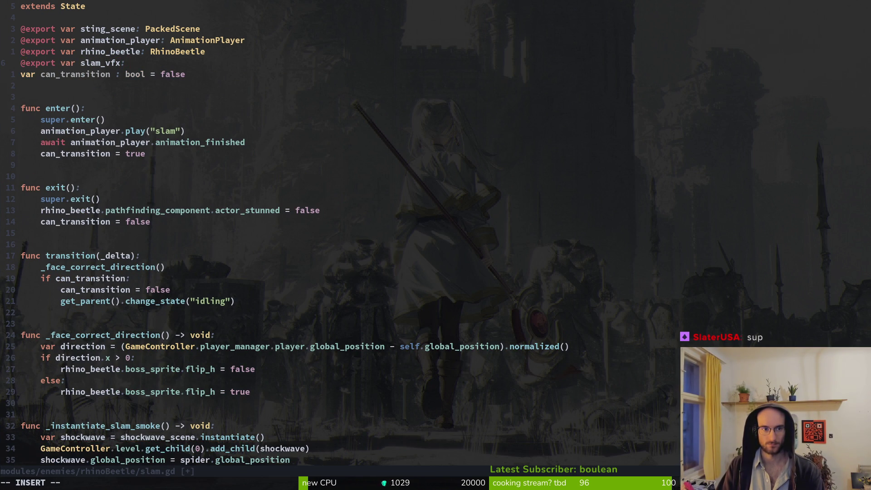
{"action": "key", "text": "ctrl+p"}
{"action": "key", "text": "Escape"}
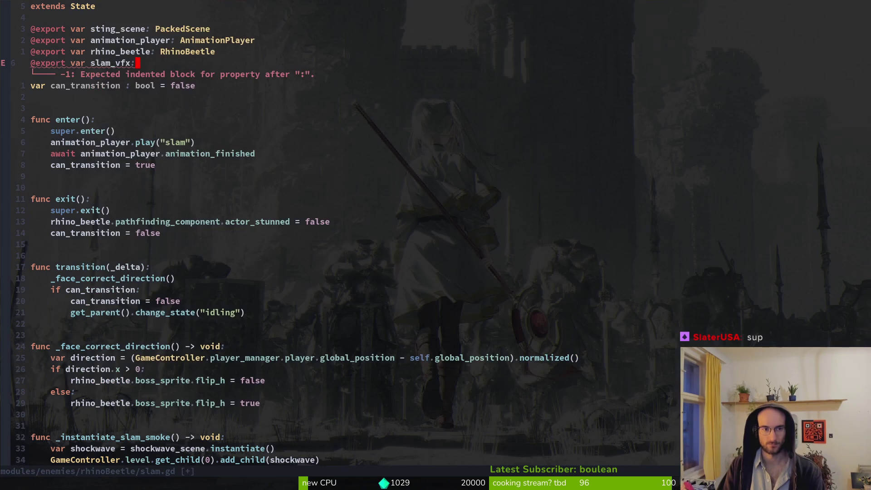
{"action": "type", "text": "V"}
{"action": "key", "text": "BackSpace"}
{"action": "type", "text": "Pac"}
{"action": "key", "text": "Return"}
{"action": "key", "text": "Escape"}
{"action": "type", "text": ":w"}
{"action": "key", "text": "Return"}
Glance at the player's jumping.gd, then rename the function's local shockwave variable to slam_vfx.
{"action": "key", "text": "ctrl+6"}
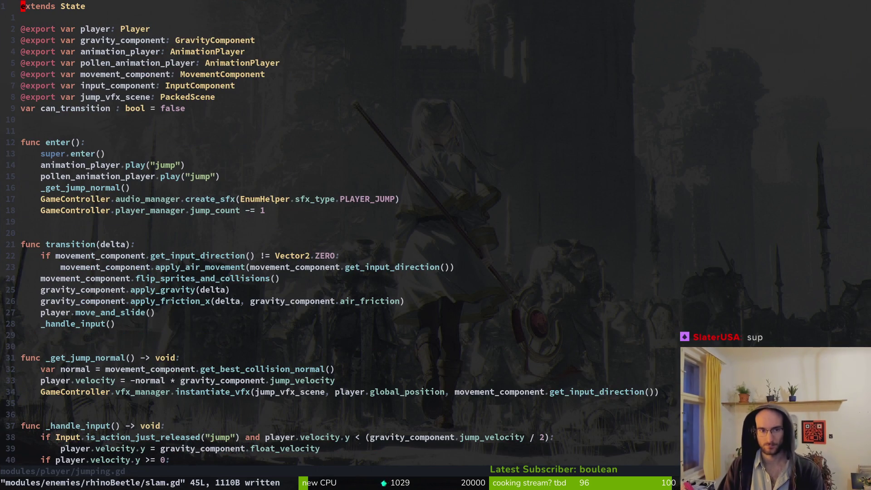
{"action": "key", "text": "ctrl+6"}
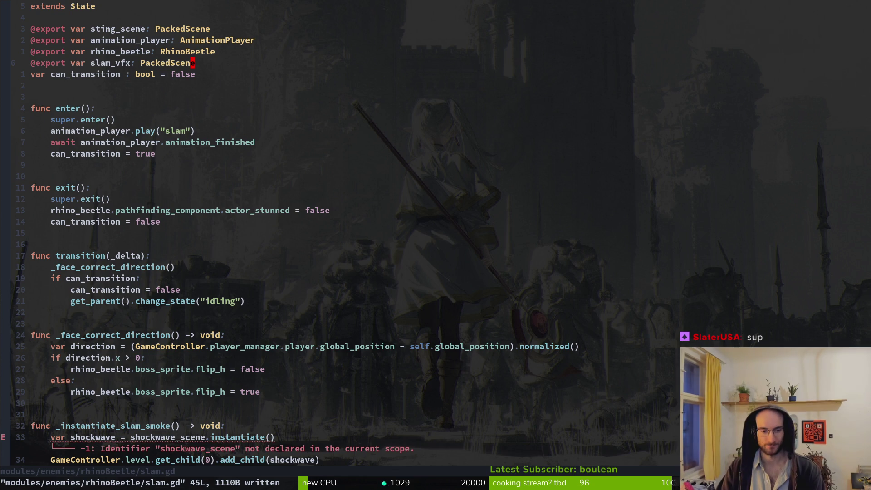
{"action": "key", "text": "j"}
{"action": "key", "text": "j"}
{"action": "key", "text": "j"}
{"action": "key", "text": "k"}
{"action": "key", "text": "k"}
{"action": "key", "text": "k"}
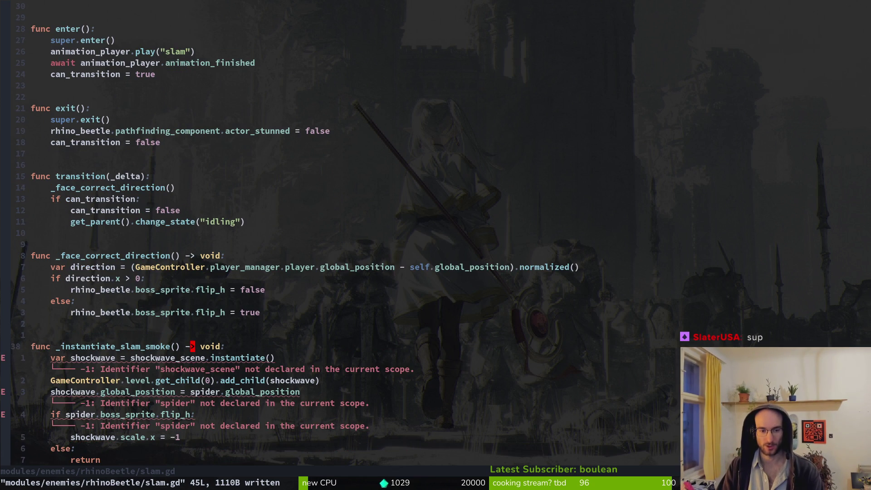
{"action": "key", "text": "b"}
{"action": "key", "text": "b"}
{"action": "key", "text": "b"}
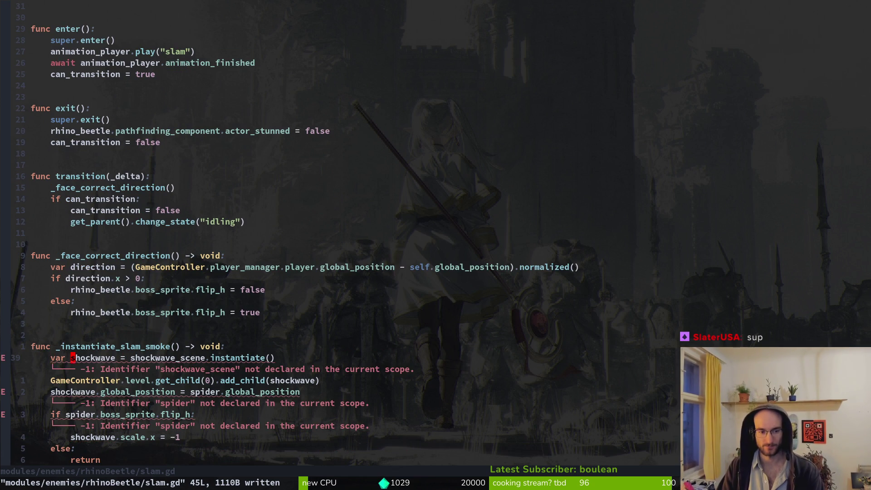
{"action": "type", "text": "cwslam_vfx"}
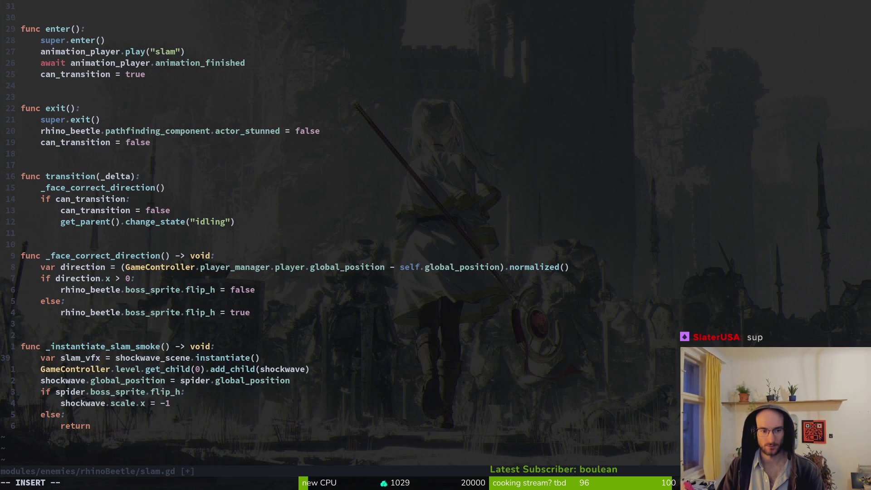
{"action": "key", "text": "Escape"}
Rename the export to slam_vfx_scene, save, and begin substituting it into the instantiate call.
{"action": "key", "text": "g"}
{"action": "key", "text": "g"}
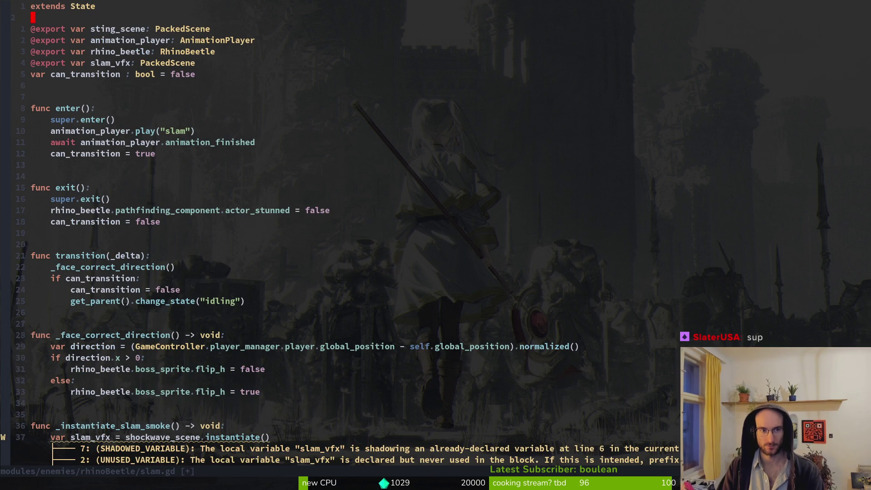
{"action": "type", "text": "i_scene"}
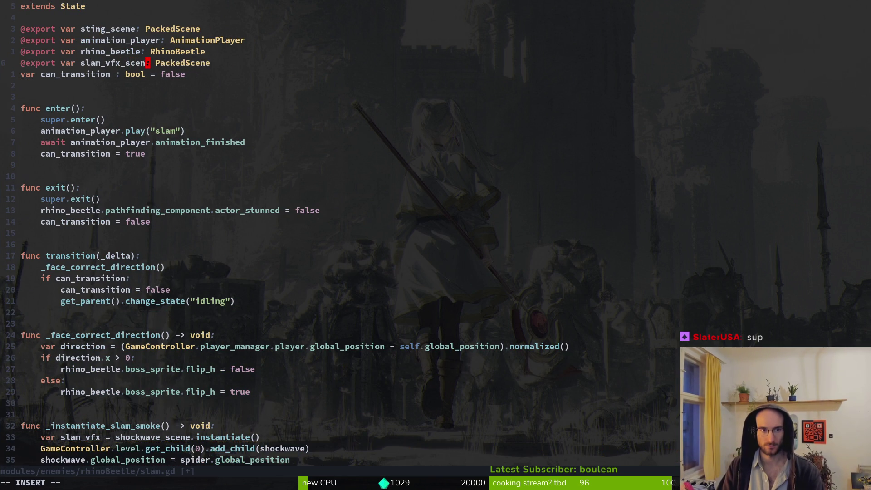
{"action": "key", "text": "Escape"}
{"action": "type", "text": ":w"}
{"action": "key", "text": "Return"}
{"action": "key", "text": "ctrl+d"}
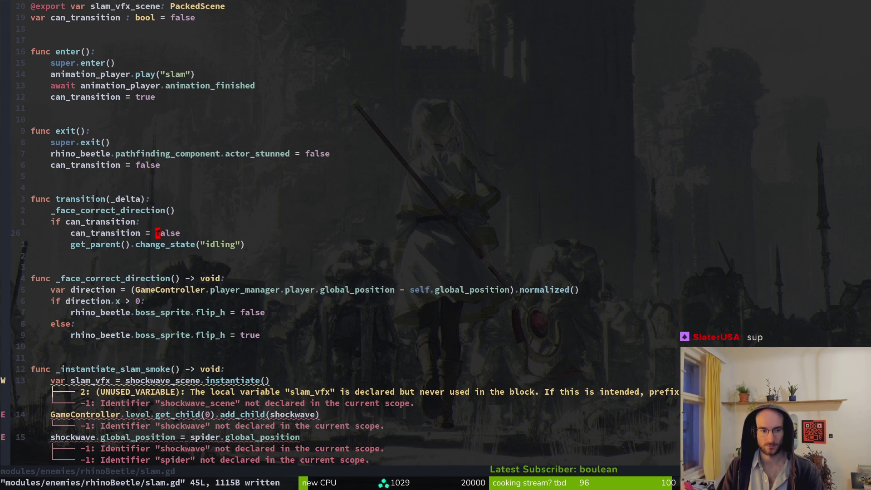
{"action": "type", "text": "13j"}
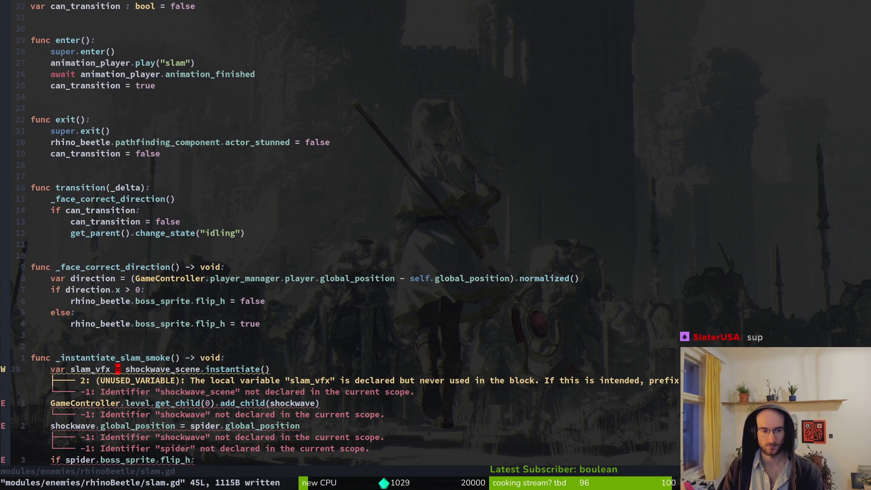
{"action": "type", "text": "cws"}
{"action": "key", "text": "Tab"}
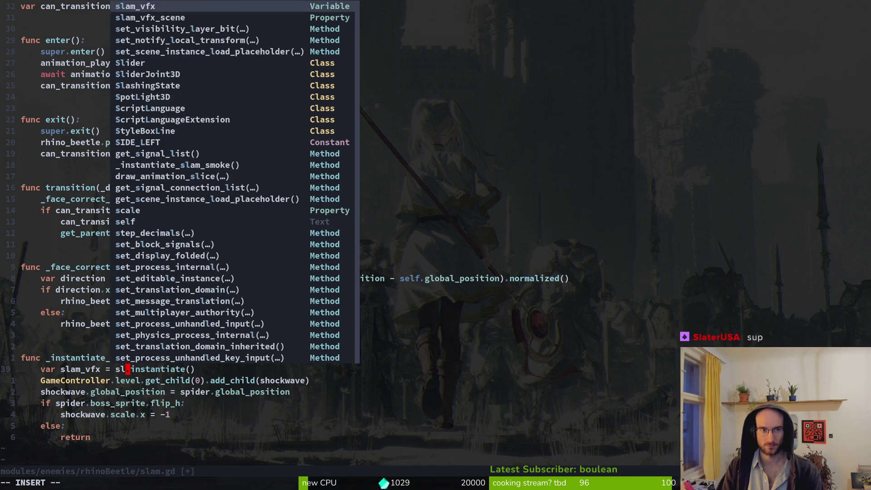
Instantiate from slam_vfx_scene and make add_child add slam_vfx.
{"action": "key", "text": "Tab"}
{"action": "key", "text": "Escape"}
{"action": "key", "text": "b"}
{"action": "key", "text": "j"}
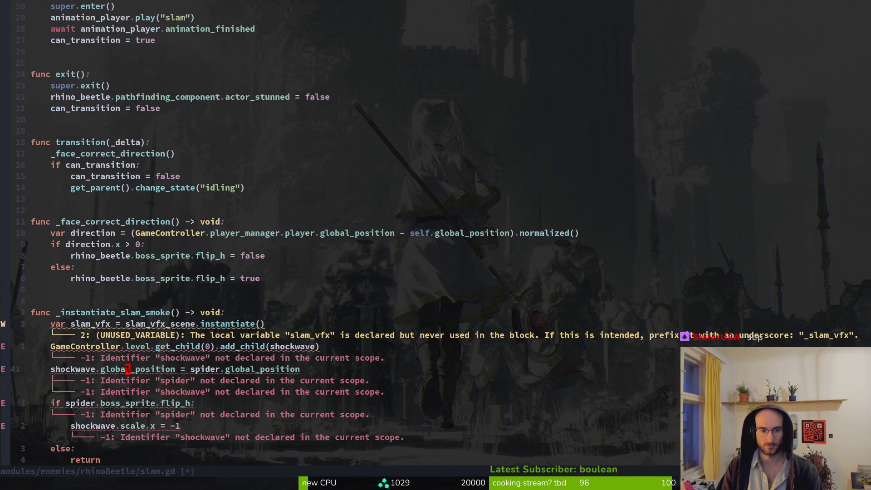
{"action": "key", "text": "f"}
{"action": "key", "text": "parenright"}
{"action": "key", "text": "semicolon"}
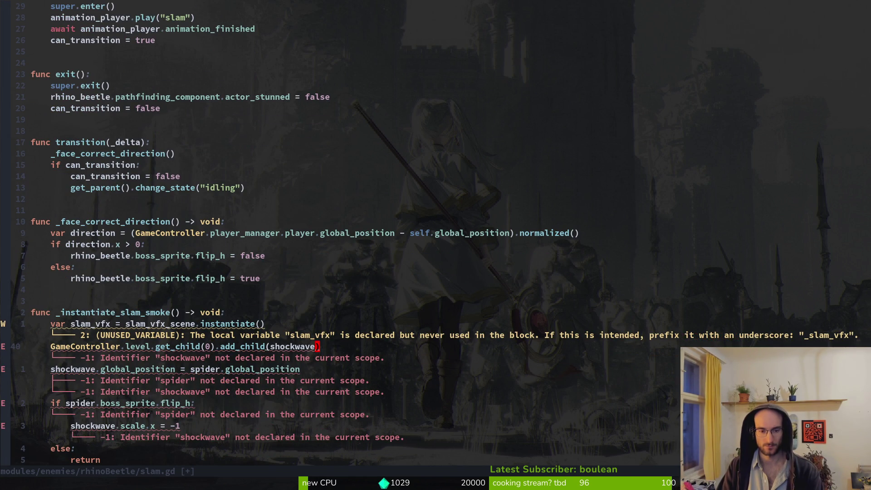
{"action": "type", "text": "ciwl"}
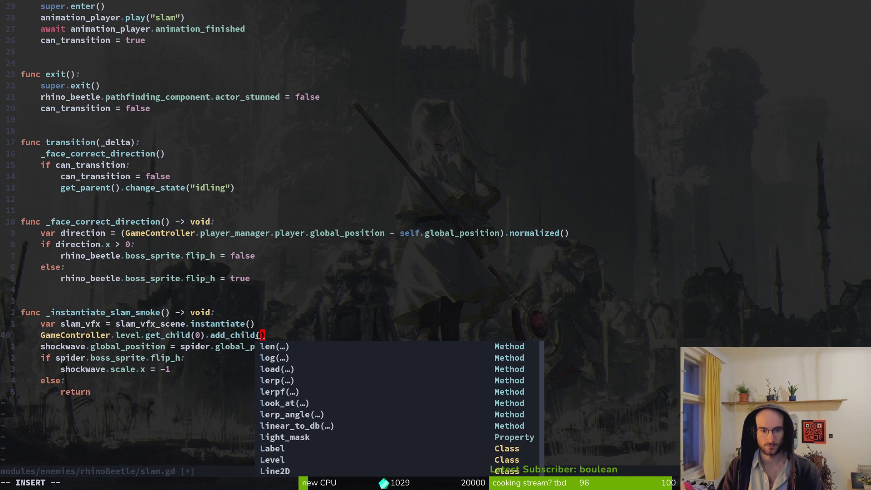
{"action": "key", "text": "BackSpace"}
{"action": "type", "text": "sla"}
{"action": "key", "text": "ctrl+n"}
{"action": "key", "text": "ctrl+n"}
{"action": "key", "text": "Escape"}
Set slam_vfx's position from rhino_beetle instead of shockwave and spider.
{"action": "key", "text": "j"}
{"action": "key", "text": "b"}
{"action": "key", "text": "b"}
{"action": "key", "text": "b"}
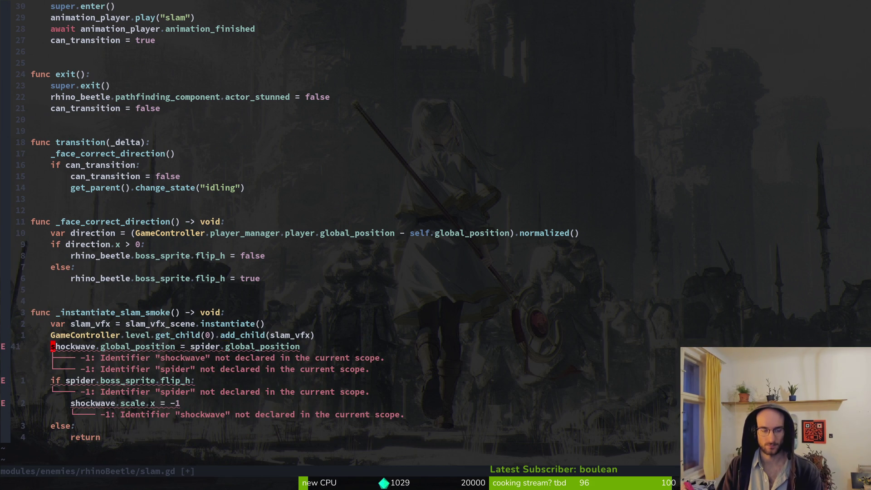
{"action": "type", "text": "ciwsla"}
{"action": "key", "text": "ctrl+n"}
{"action": "key", "text": "Escape"}
{"action": "key", "text": "w"}
{"action": "key", "text": "w"}
{"action": "key", "text": "w"}
{"action": "type", "text": "ciw"}
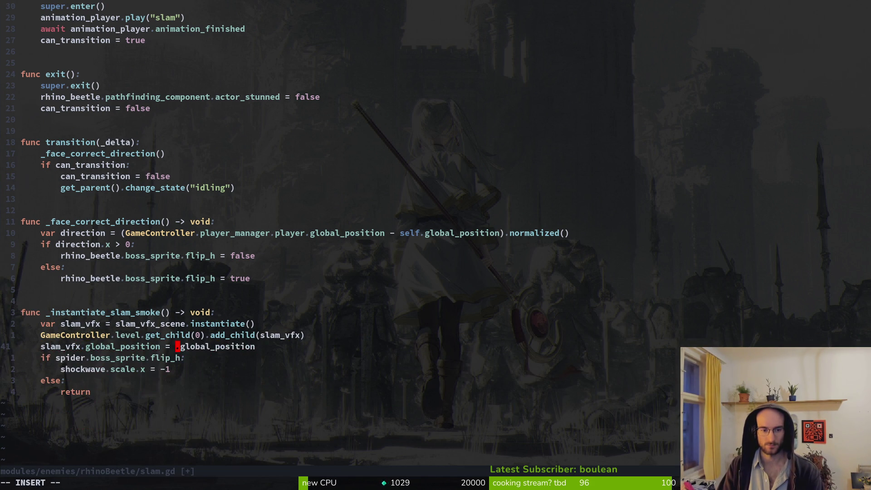
{"action": "type", "text": "rhi"}
{"action": "key", "text": "ctrl+n"}
{"action": "key", "text": "Escape"}
Check rhino_beetle.boss_sprite.flip_h, set slam_vfx.scale.x = -1, and save slam.gd.
{"action": "key", "text": "j"}
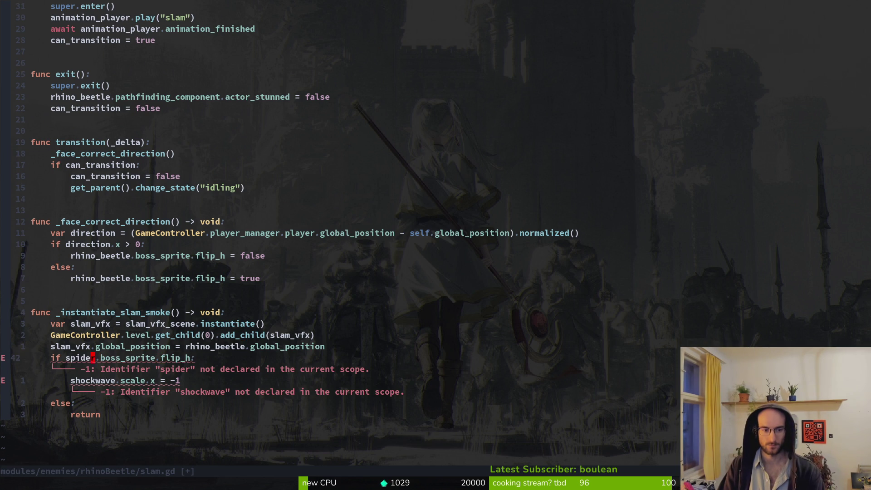
{"action": "type", "text": "cbrhi"}
{"action": "key", "text": "ctrl+n"}
{"action": "key", "text": "Escape"}
{"action": "type", "text": "j"}
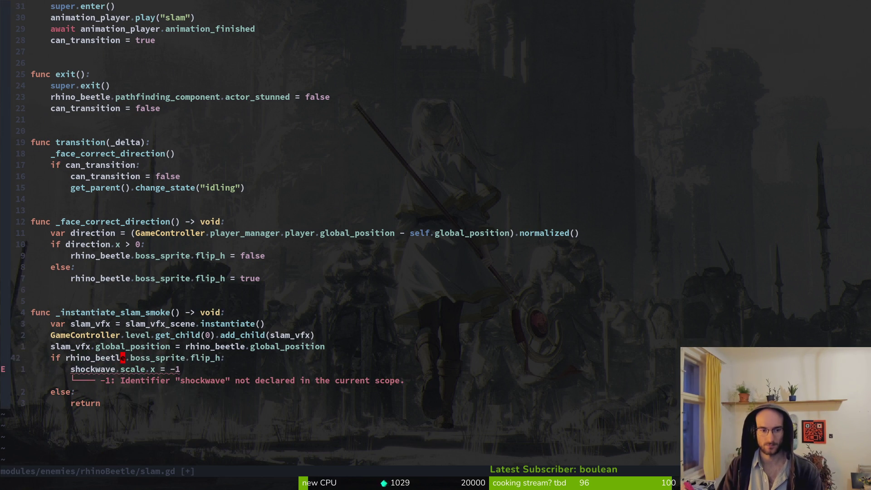
{"action": "type", "text": "cwsl"}
{"action": "key", "text": "ctrl+n"}
{"action": "key", "text": "ctrl+y"}
{"action": "key", "text": "Escape"}
{"action": "type", "text": ":w"}
{"action": "key", "text": "Return"}
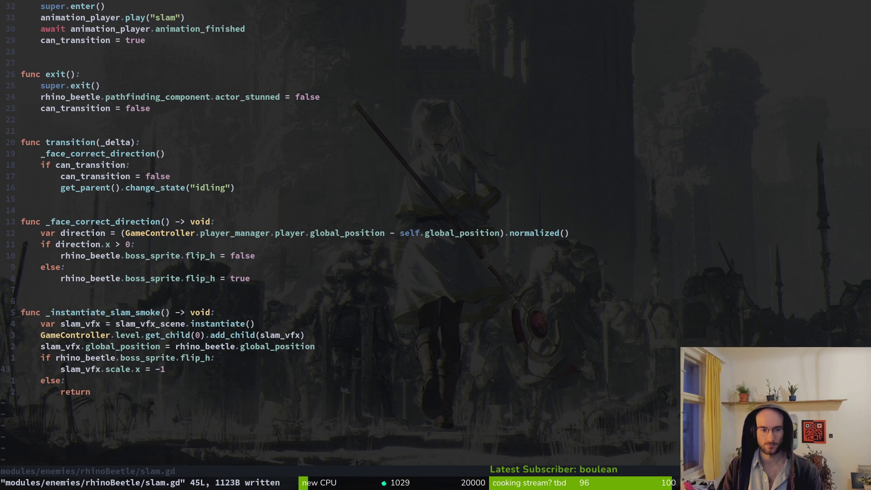
{"action": "left_click", "coordinate": [98, 346]}
Add the comment '# used from animationplayer in slam animation' above _instantiate_slam_smoke and save slam.gd.
{"action": "key", "text": "k"}
{"action": "key", "text": "k"}
{"action": "key", "text": "k"}
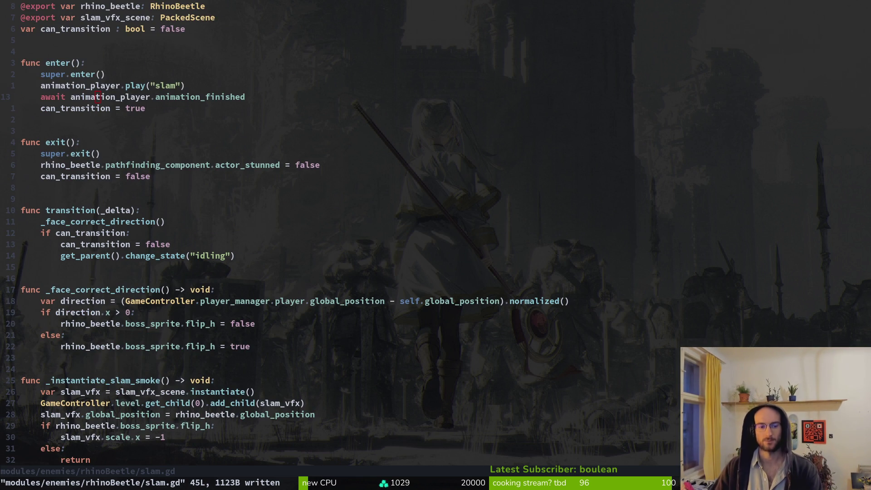
{"action": "left_click", "coordinate": [48, 381]}
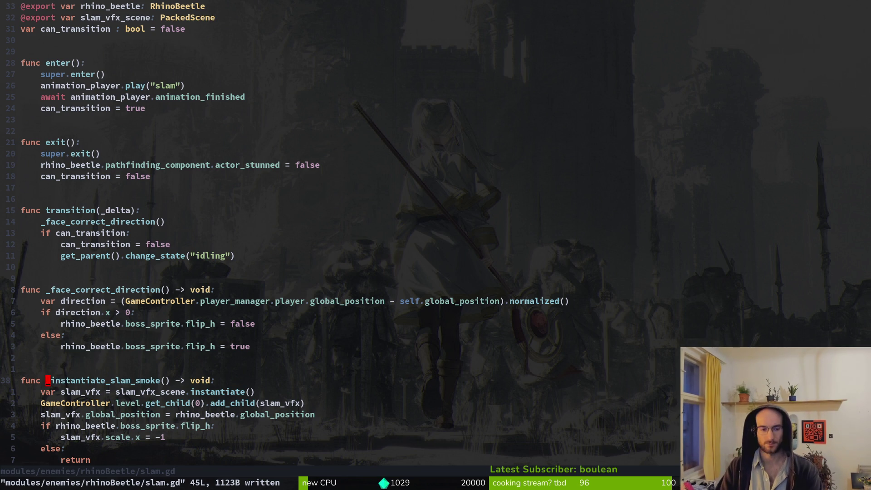
{"action": "key", "text": "O"}
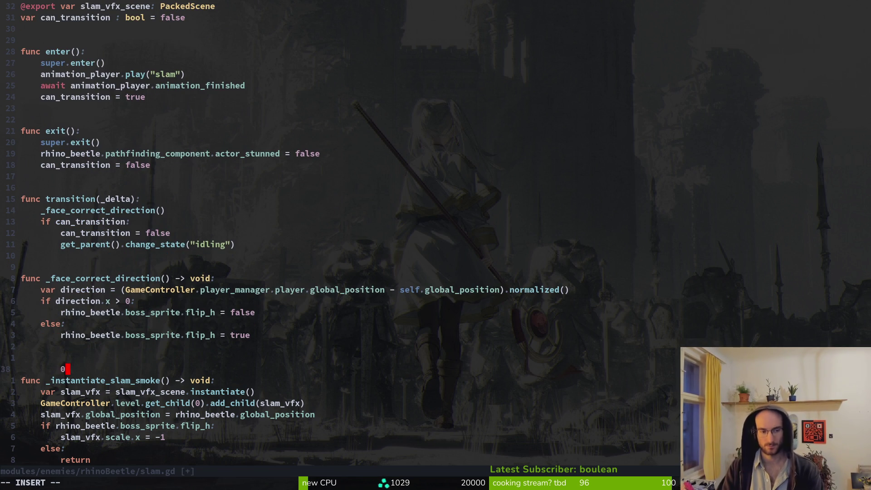
{"action": "key", "text": "Escape"}
{"action": "key", "text": "k"}
{"action": "type", "text": "j"}
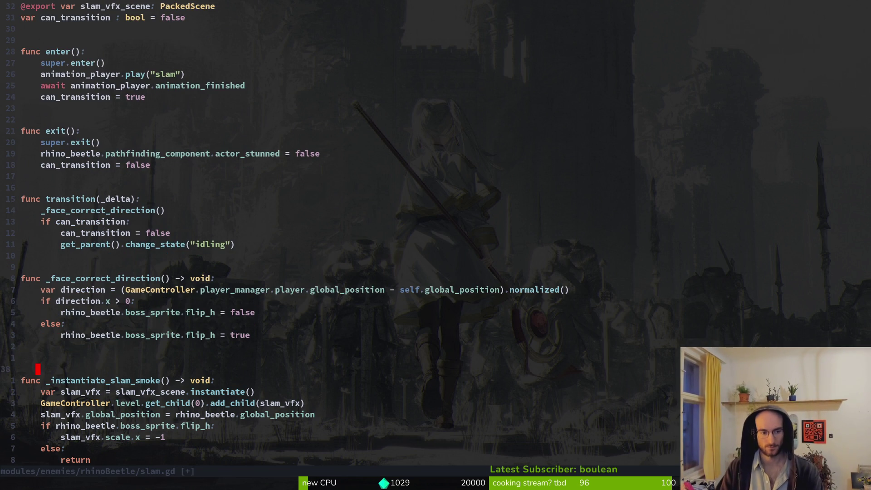
{"action": "type", "text": "A# "}
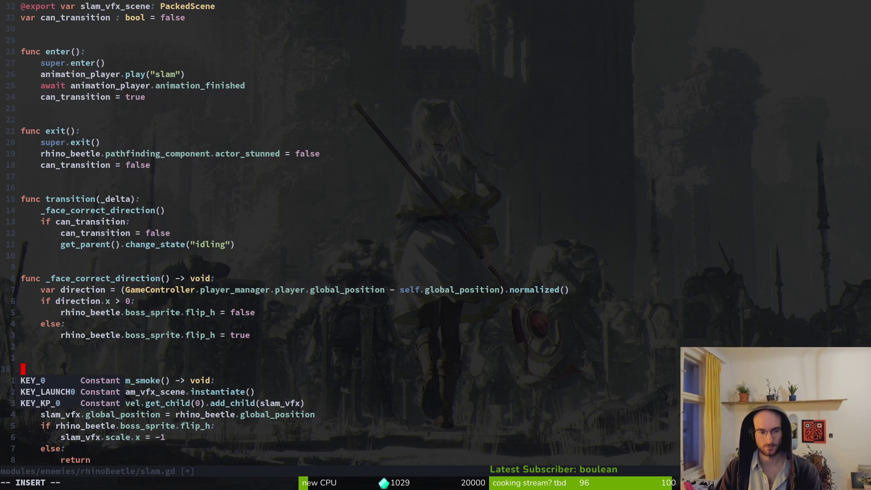
{"action": "type", "text": "used f"}
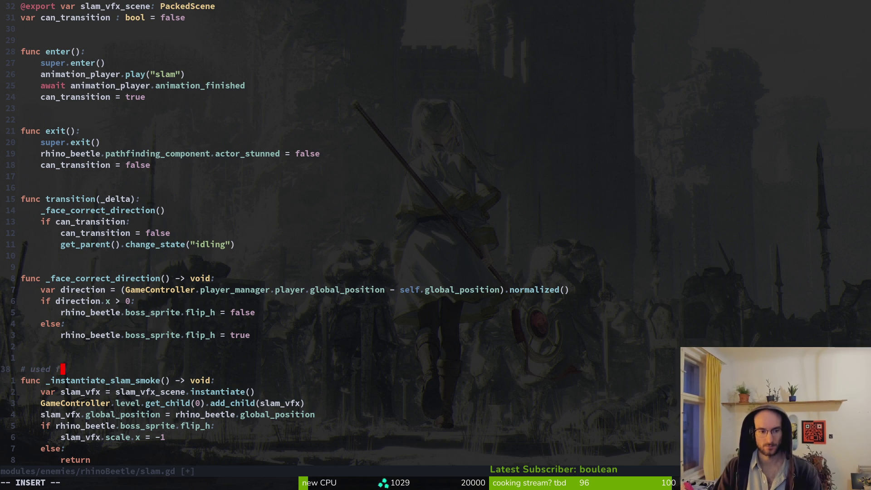
{"action": "type", "text": "rom animationplayer"}
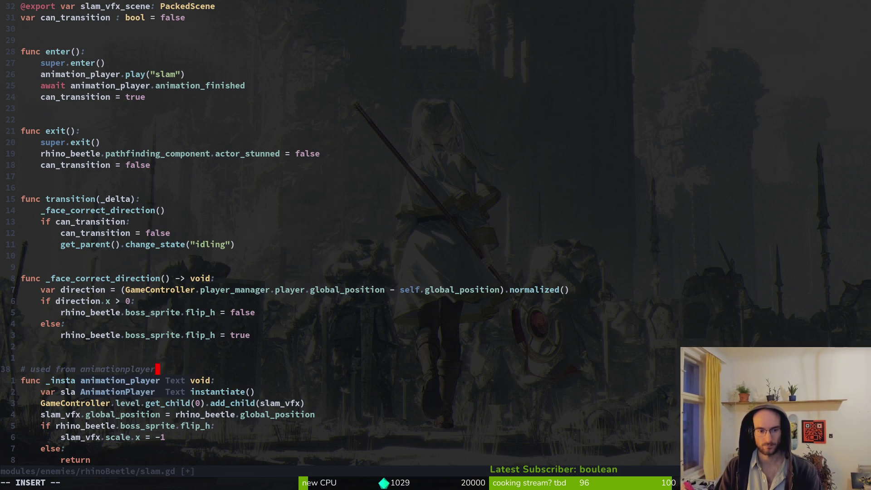
{"action": "type", "text": " in slam"}
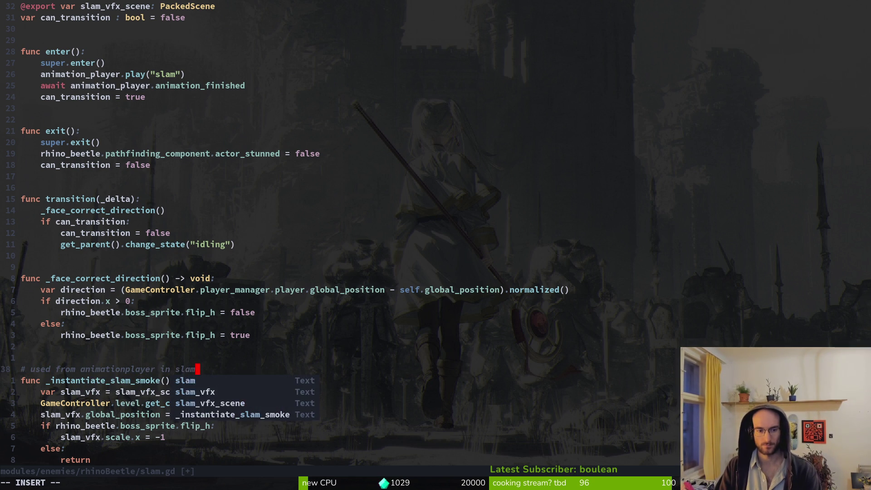
{"action": "type", "text": " animation"}
{"action": "key", "text": "Escape"}
{"action": "type", "text": ":w"}
{"action": "key", "text": "Return"}
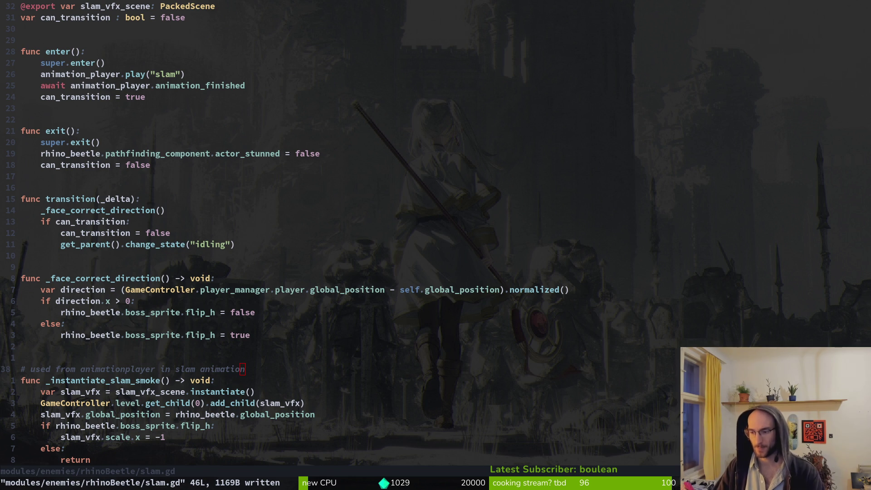
{"action": "left_click", "coordinate": [238, 370]}
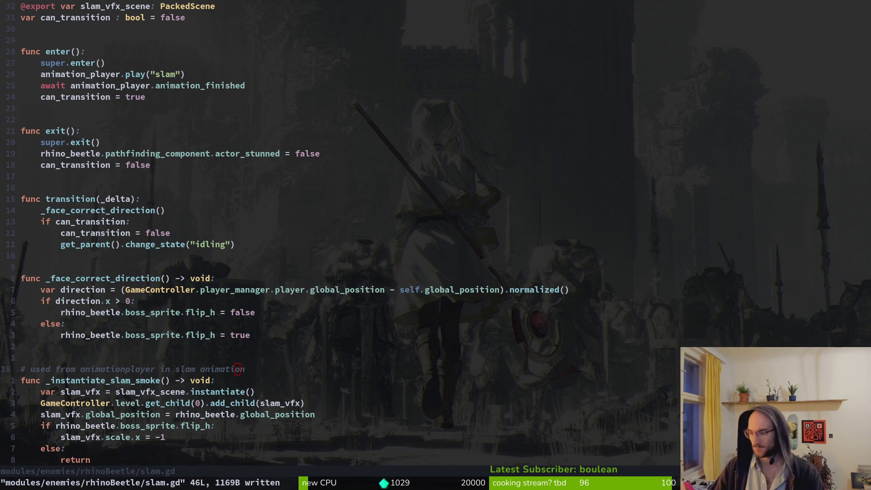
{"action": "key", "text": "alt+Tab"}
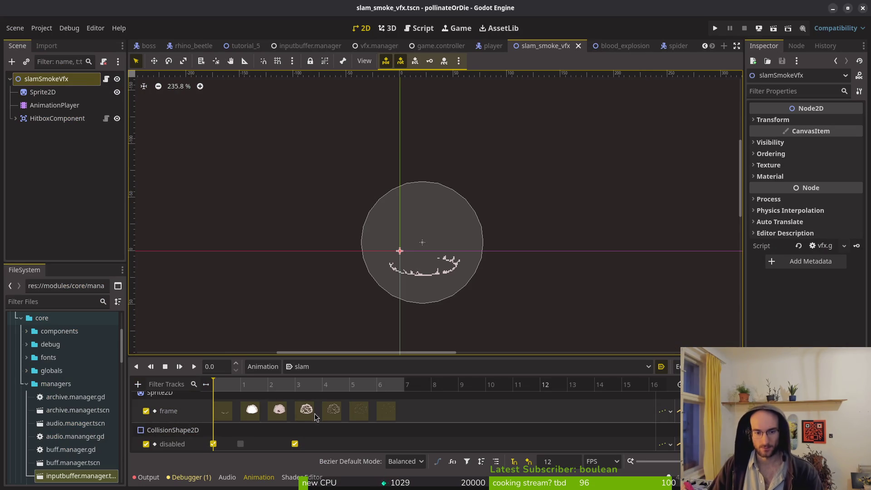
Open the rhino_beetle scene, select its AnimationPlayer to show the slam animation, and save.
{"action": "mouse_move", "coordinate": [324, 356]}
{"action": "left_mouse_down"}
{"action": "mouse_move", "coordinate": [326, 315]}
{"action": "mouse_move", "coordinate": [327, 328]}
{"action": "left_mouse_up"}
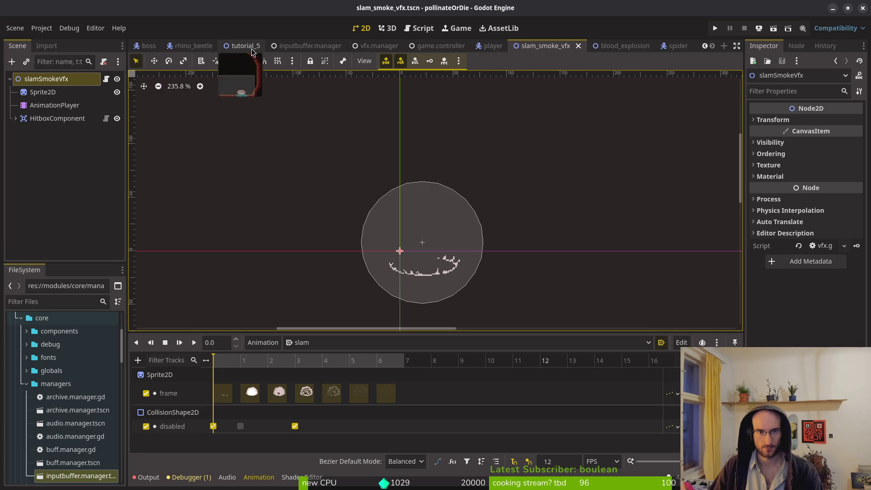
{"action": "left_click", "coordinate": [194, 46]}
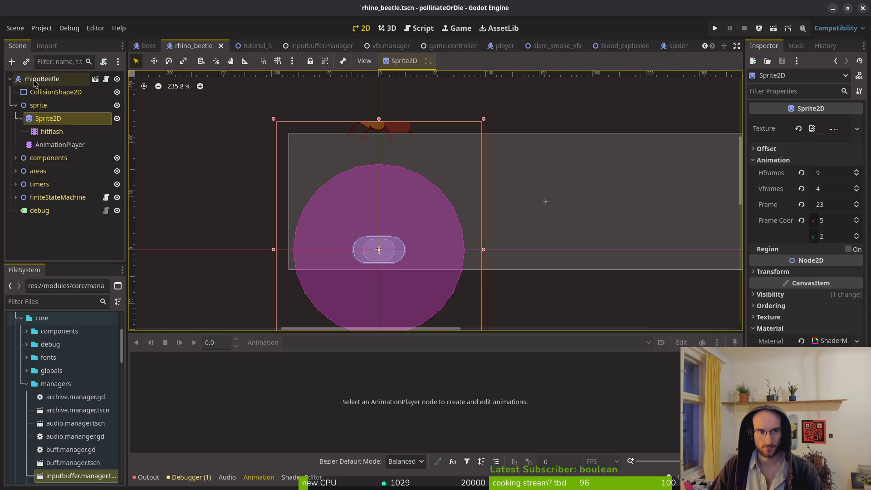
{"action": "left_click", "coordinate": [60, 144]}
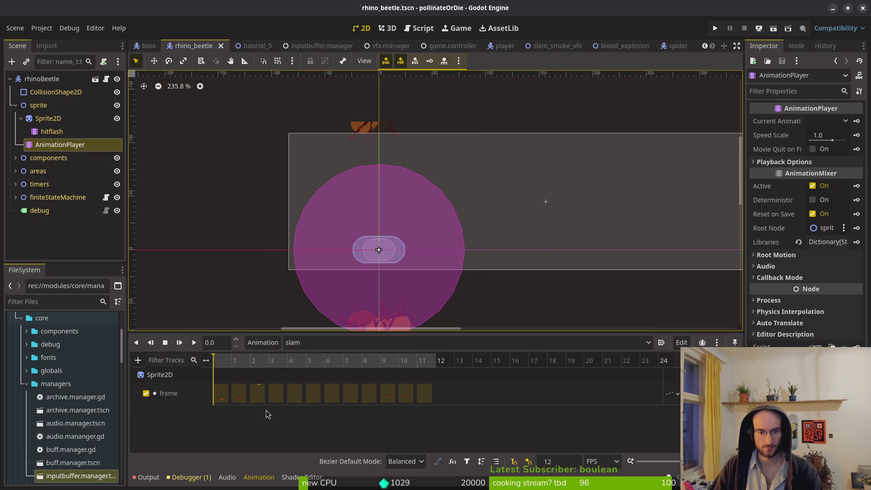
{"action": "scroll", "coordinate": [254, 394], "scroll_direction": "up", "scroll_amount": 5}
{"action": "key", "text": "ctrl+s"}
Set the beetle Sprite2D's Vframes from 4 to 5, save, and scrub slam to 0.1667 s.
{"action": "left_click", "coordinate": [160, 374]}
{"action": "left_click", "coordinate": [828, 188]}
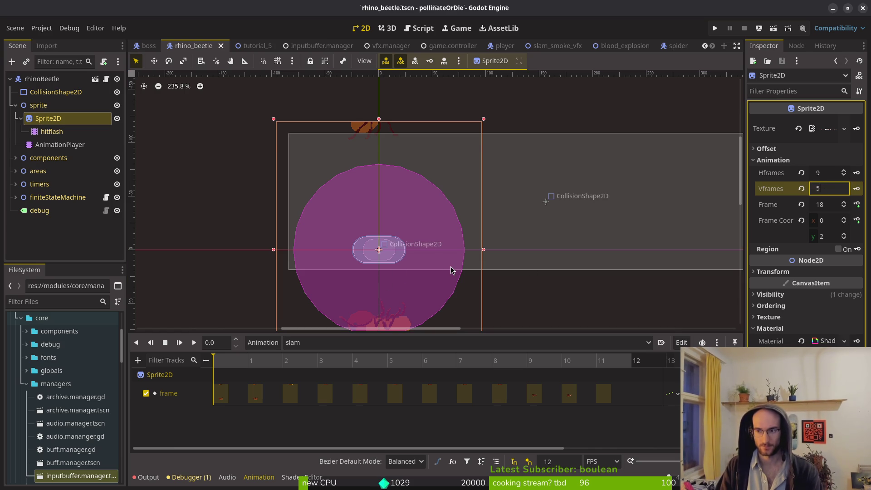
{"action": "type", "text": "5"}
{"action": "key", "text": "Return"}
{"action": "key", "text": "ctrl+s"}
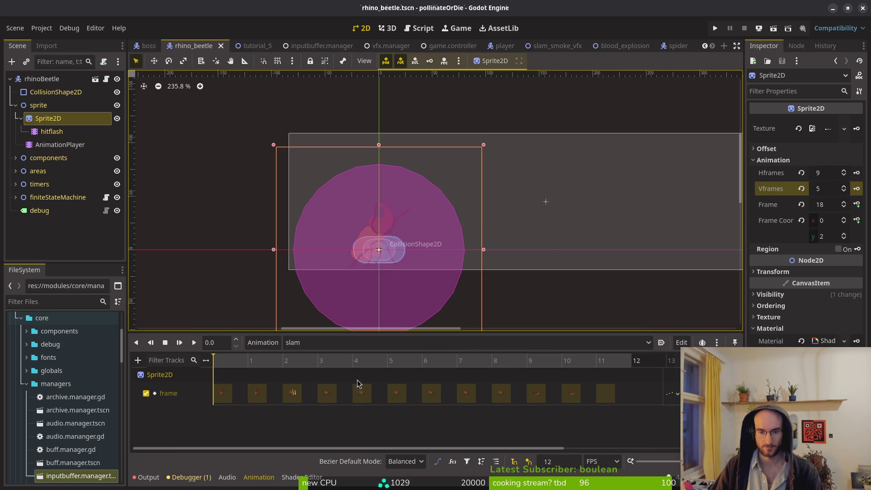
{"action": "left_click_drag", "start_coordinate": [243, 361], "coordinate": [274, 365]}
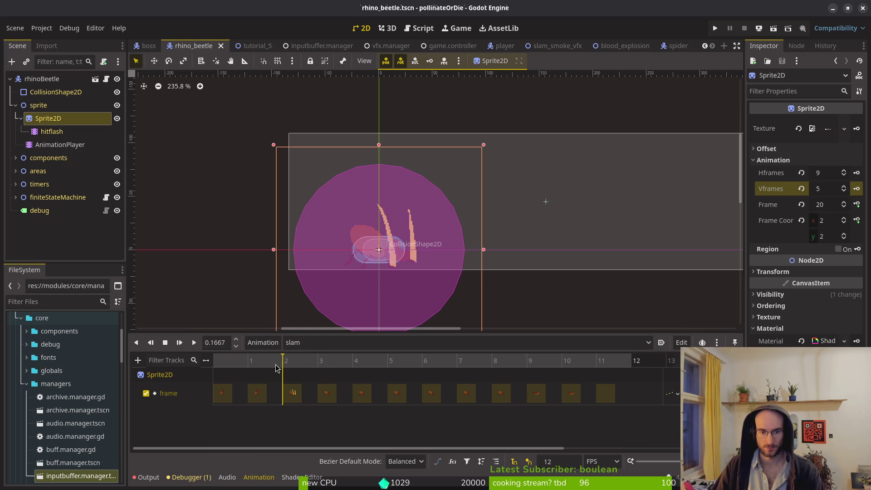
{"action": "left_click", "coordinate": [138, 360]}
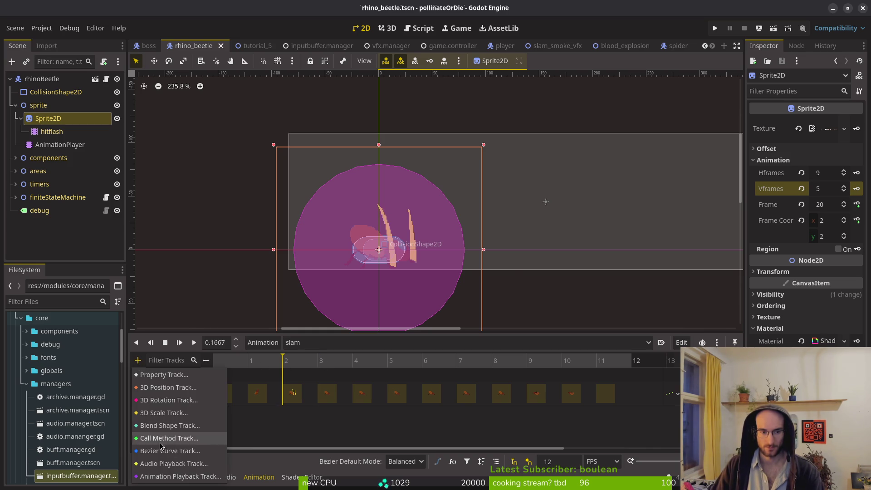
Add a Call Method Track to the slam animation targeting the slam node.
{"action": "left_click", "coordinate": [159, 435]}
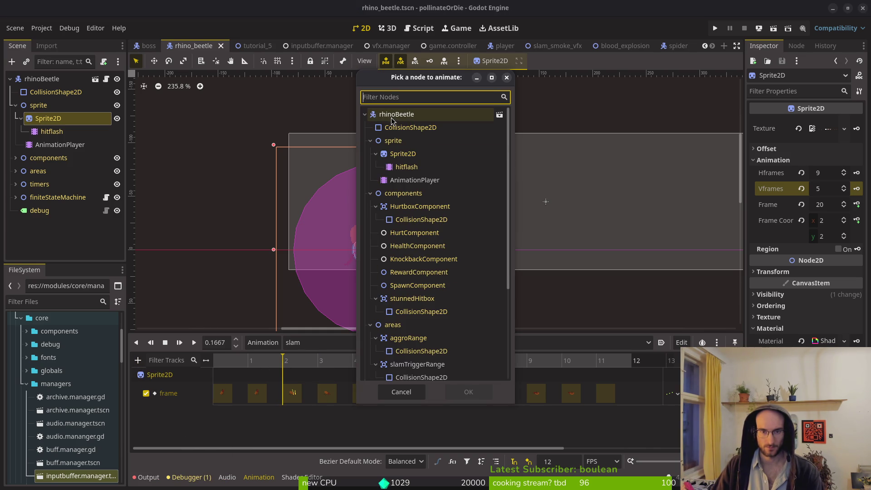
{"action": "scroll", "coordinate": [443, 319], "scroll_direction": "down", "scroll_amount": 5}
{"action": "left_click", "coordinate": [404, 359]}
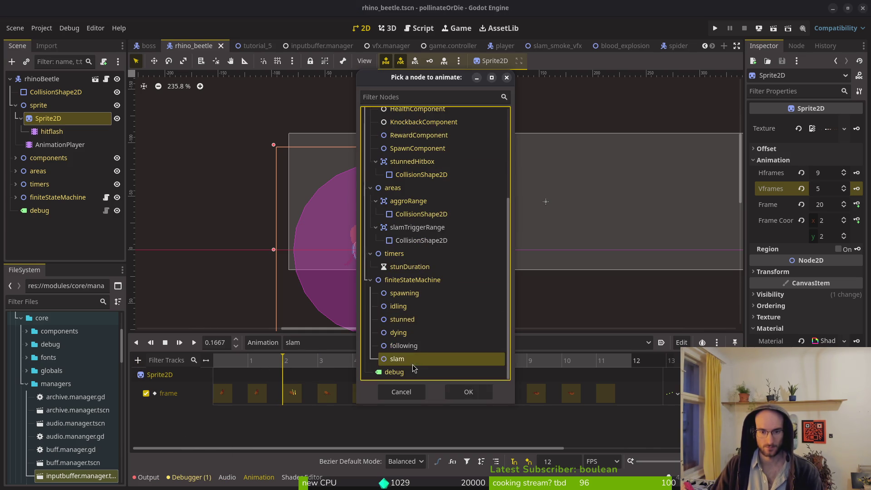
{"action": "left_click", "coordinate": [467, 391]}
Insert a key at 0.1667 s calling _instantiate_slam_smoke() and save rhino_beetle.tscn.
{"action": "right_click", "coordinate": [280, 426]}
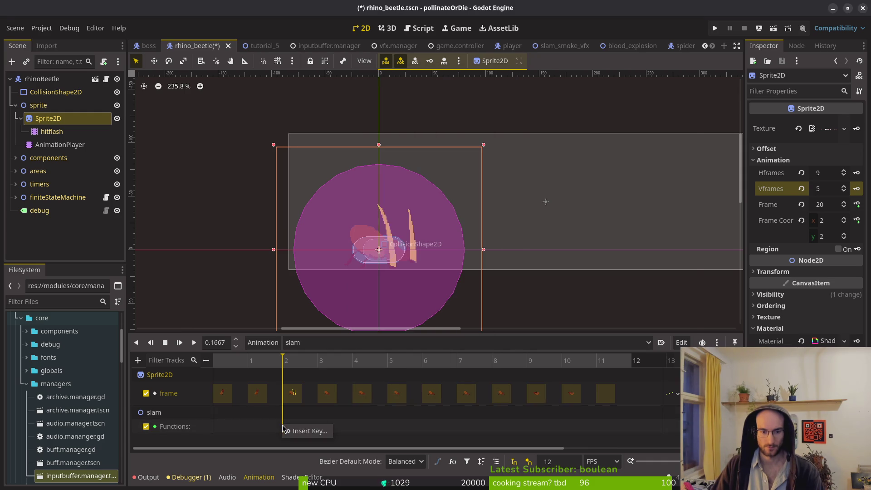
{"action": "left_click", "coordinate": [300, 431]}
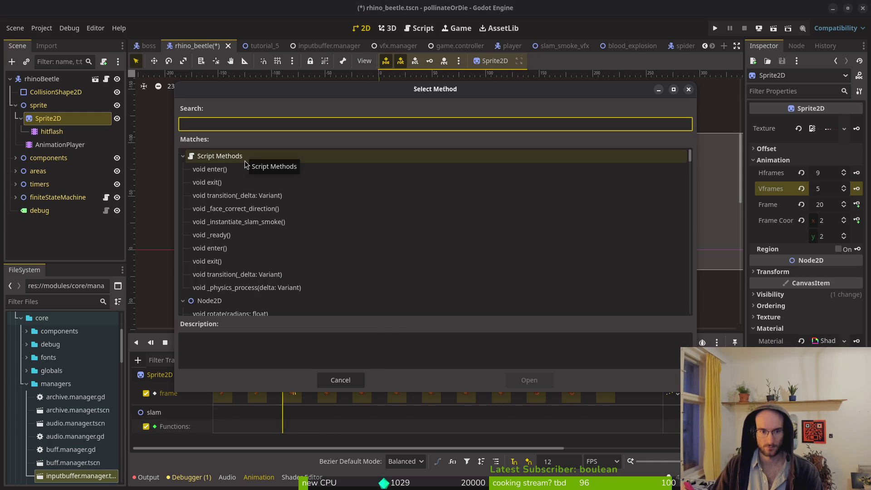
{"action": "left_click", "coordinate": [248, 225]}
{"action": "left_click", "coordinate": [528, 380]}
{"action": "key", "text": "ctrl+s"}
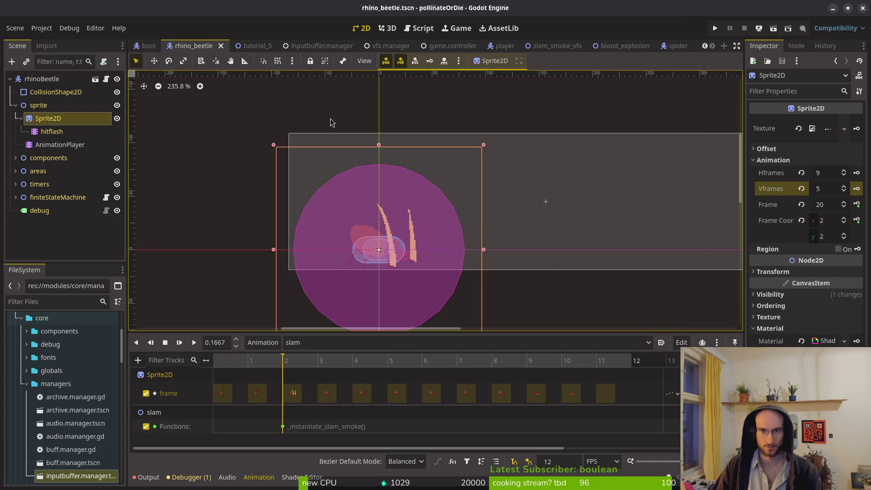
{"action": "left_click", "coordinate": [15, 106]}
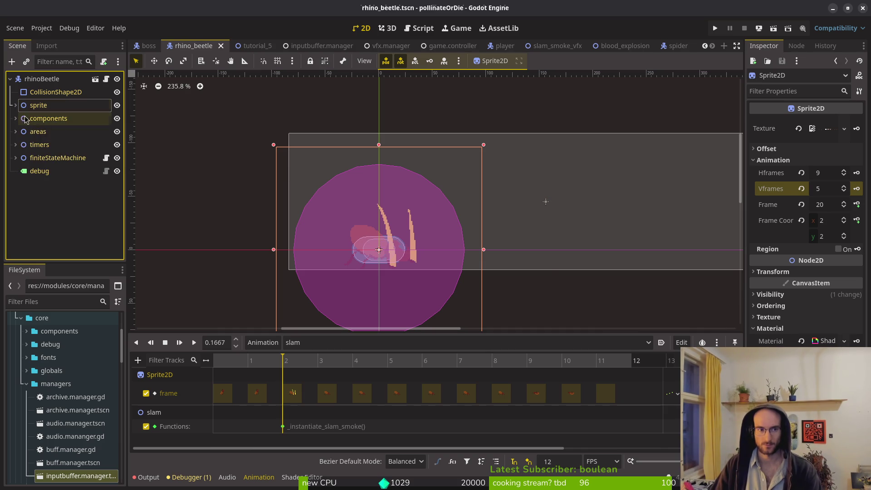
Expand the areas group and slamTriggerRange to reveal its collision shape, then save the scene.
{"action": "left_click", "coordinate": [15, 131]}
{"action": "left_click", "coordinate": [52, 145]}
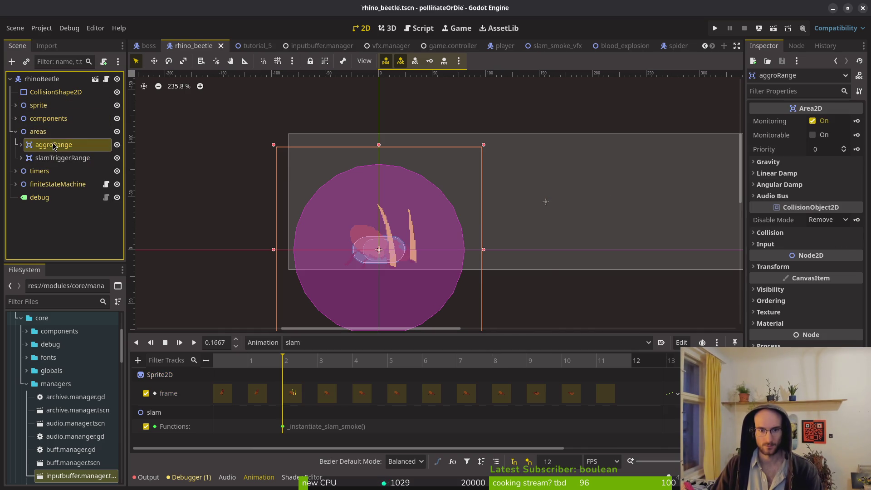
{"action": "left_click", "coordinate": [62, 159]}
{"action": "left_click", "coordinate": [21, 158]}
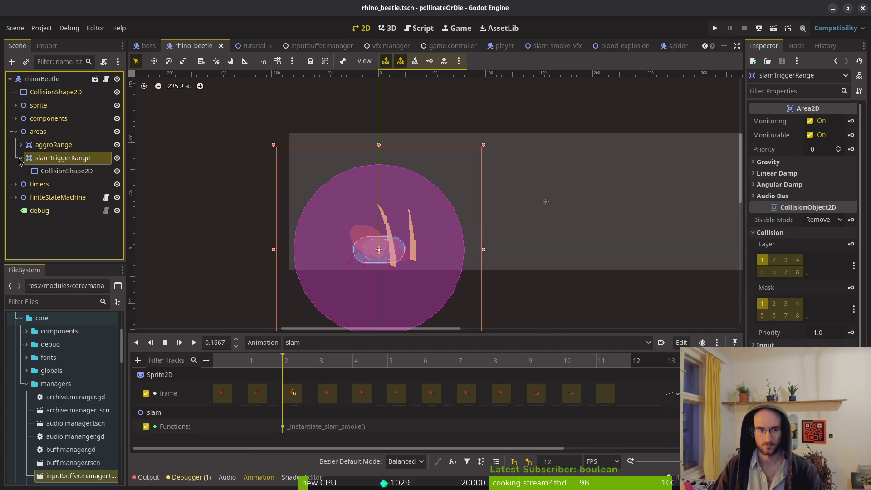
{"action": "key", "text": "ctrl+s"}
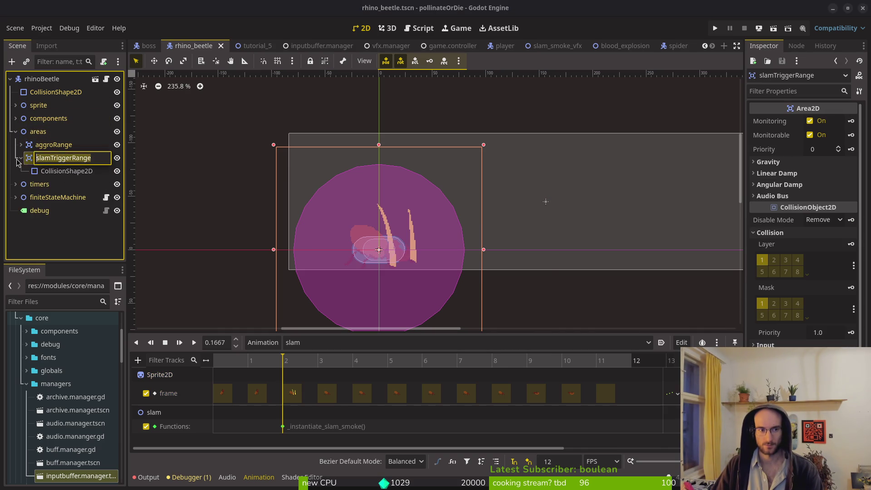
{"action": "left_click", "coordinate": [20, 158]}
{"action": "key", "text": "alt+Tab"}
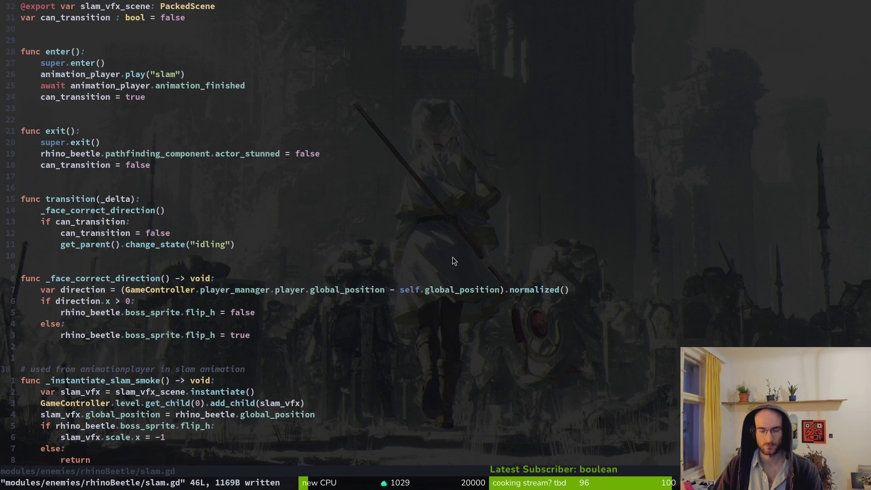
Find rhino_beetle.gd with the 'rhino' search and open it in a vertical split.
{"action": "key", "text": "ctrl+p"}
{"action": "key", "text": "Escape"}
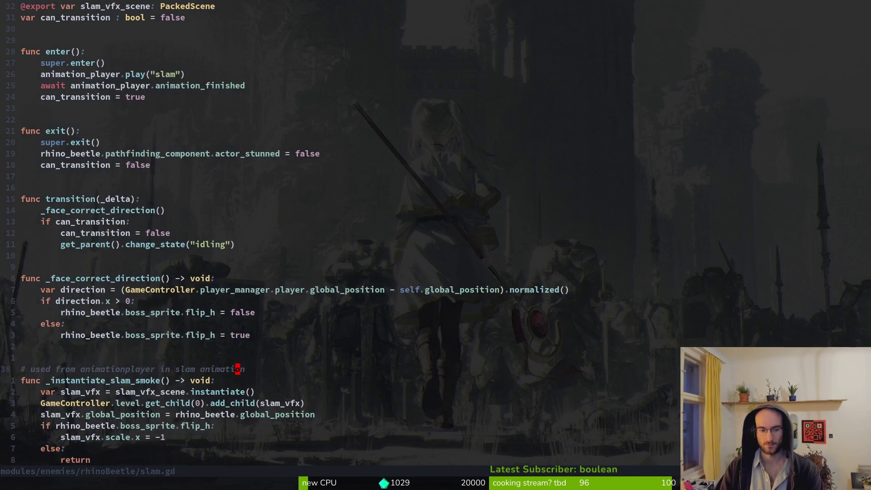
{"action": "key", "text": "ctrl+o"}
{"action": "key", "text": "k"}
{"action": "key", "text": "k"}
{"action": "key", "text": "k"}
{"action": "key", "text": "k"}
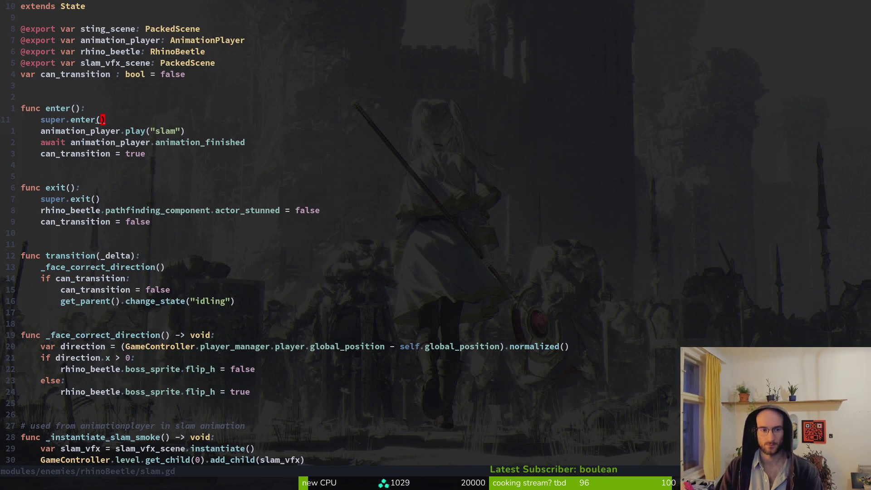
{"action": "key", "text": "ctrl+p"}
{"action": "type", "text": "rhino"}
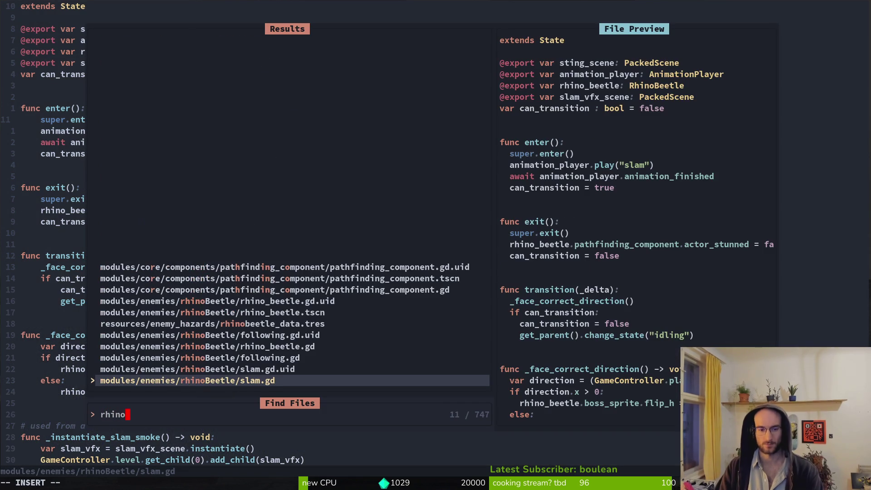
{"action": "key", "text": "Up"}
{"action": "key", "text": "Up"}
{"action": "key", "text": "Up"}
{"action": "key", "text": "ctrl+v"}
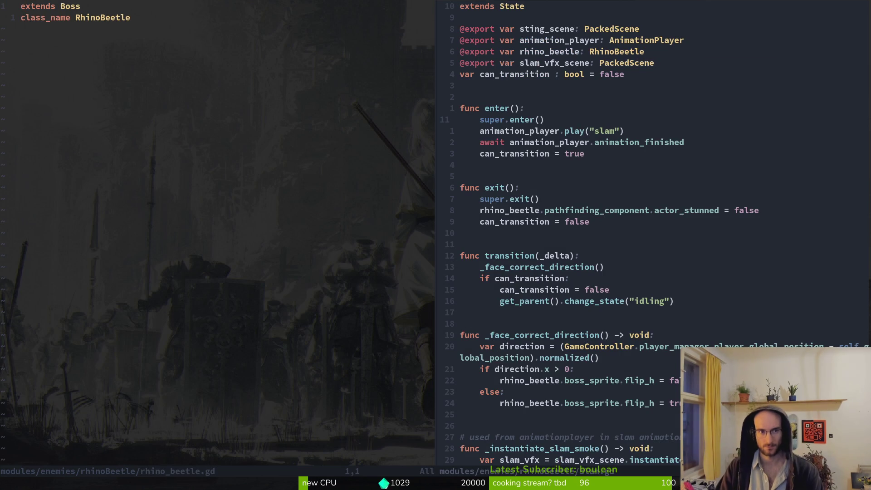
Change RhinoBeetle's extends from Boss to Enemy and save rhino_beetle.gd.
{"action": "key", "text": "k"}
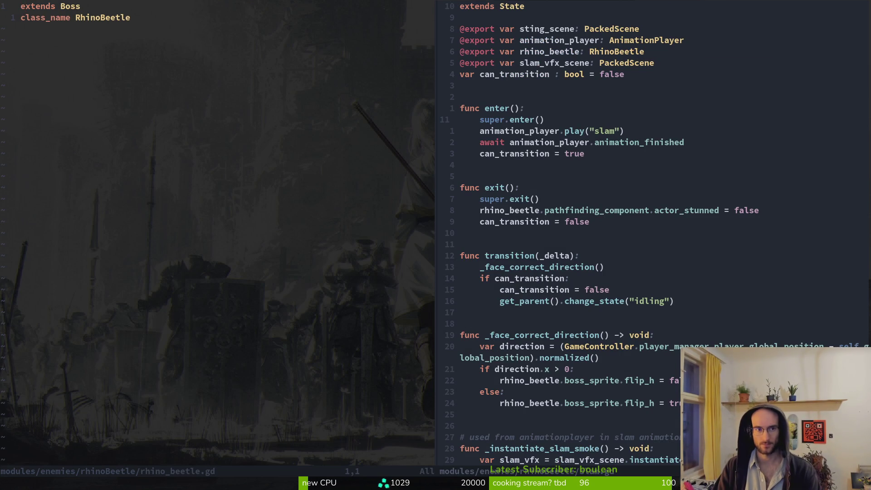
{"action": "type", "text": "w"}
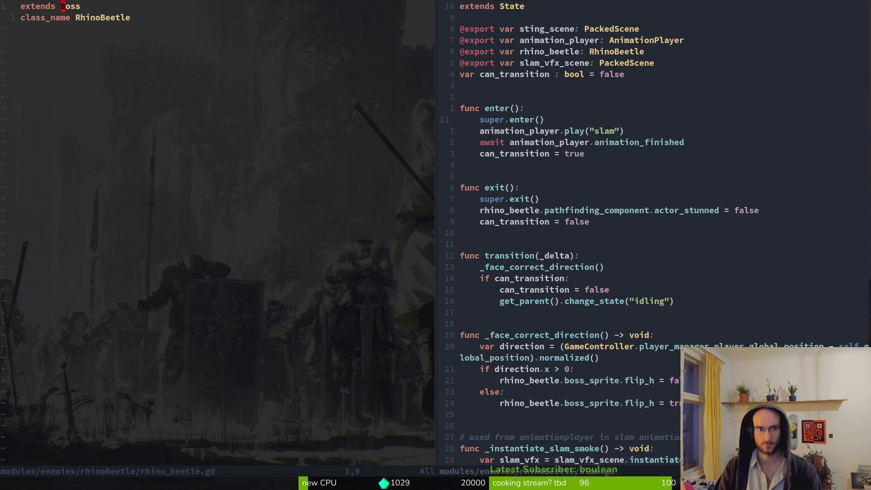
{"action": "type", "text": "ciwEnemy"}
{"action": "key", "text": "Escape"}
{"action": "type", "text": ":w"}
{"action": "key", "text": "Return"}
{"action": "key", "text": "alt+Tab"}
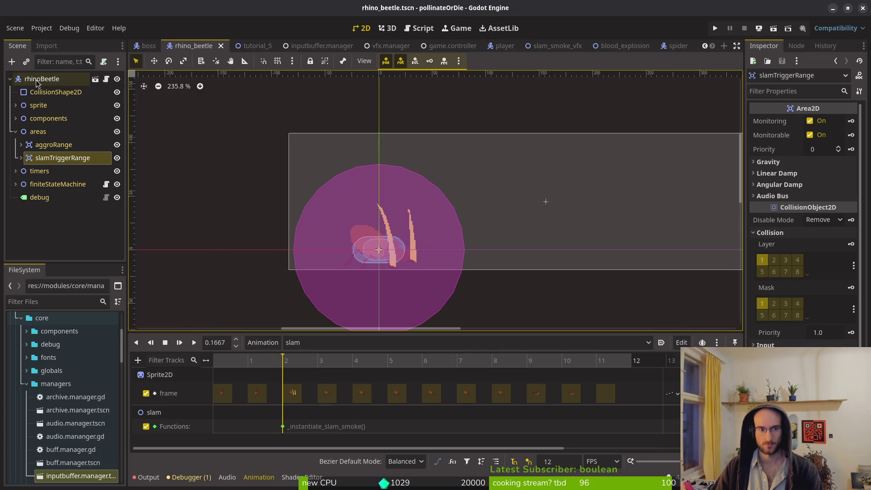
Attach rhino_beetle.gd, inheriting Enemy, to the rhinoBeetle root node and open the script.
{"action": "right_click", "coordinate": [67, 79]}
{"action": "left_click", "coordinate": [98, 188]}
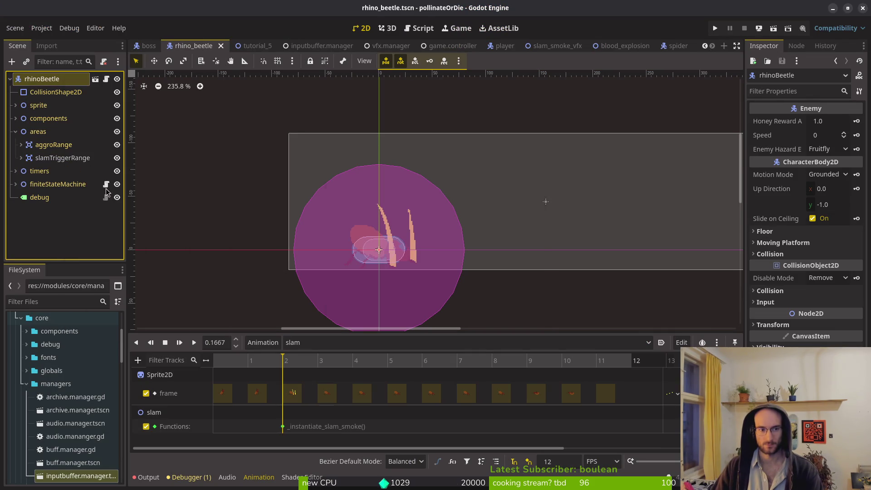
{"action": "left_click", "coordinate": [476, 318]}
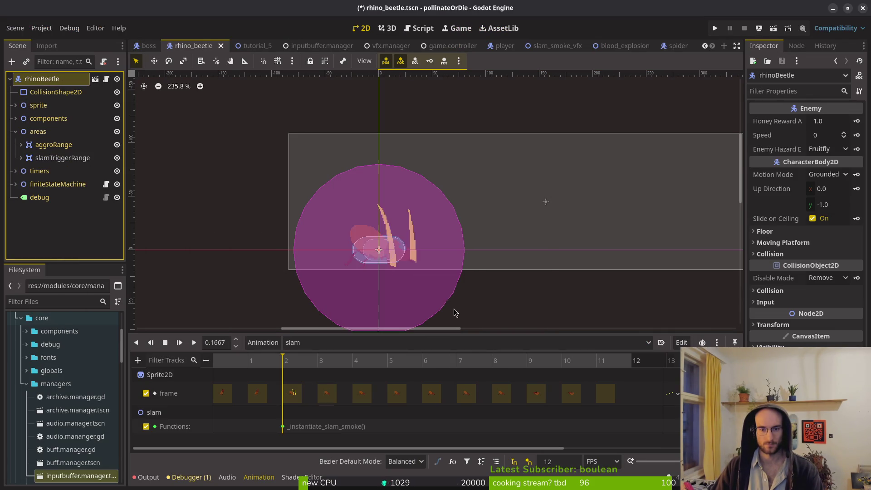
{"action": "left_click", "coordinate": [108, 81]}
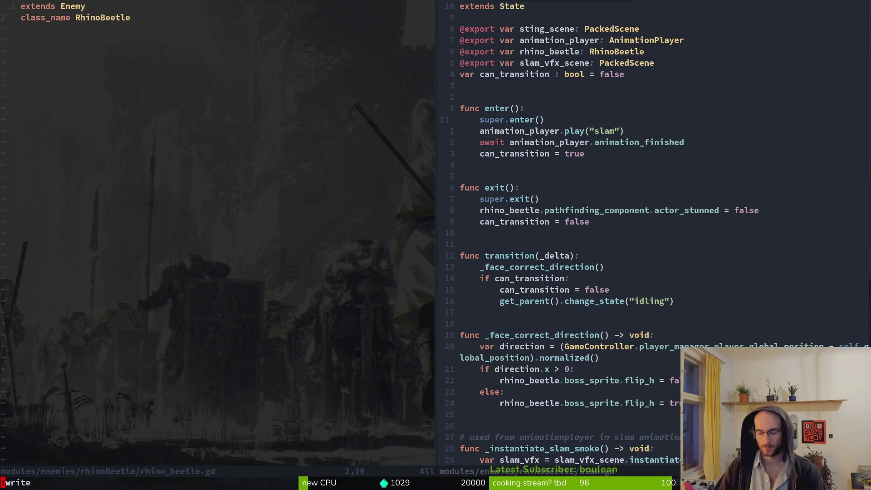
{"action": "key", "text": "space"}
{"action": "key", "text": "f"}
{"action": "key", "text": "f"}
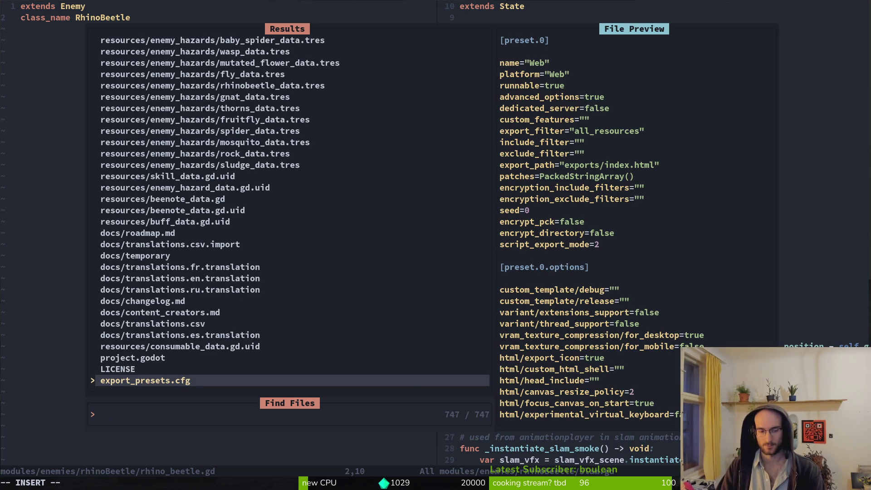
{"action": "type", "text": "was"}
{"action": "key", "text": "Return"}
{"action": "key", "text": "j"}
{"action": "key", "text": "j"}
{"action": "key", "text": "j"}
{"action": "key", "text": "shift+v"}
{"action": "key", "text": "k"}
{"action": "key", "text": "y"}
{"action": "key", "text": "ctrl+h"}
{"action": "key", "text": "p"}
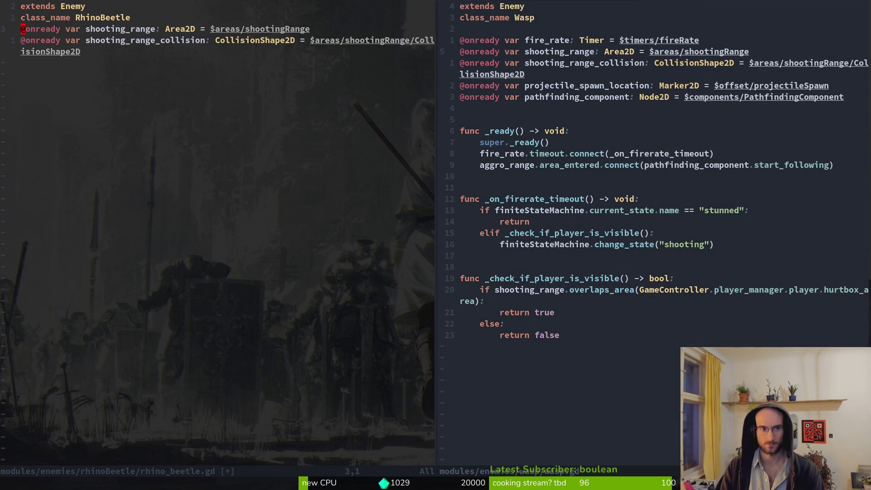
{"action": "key", "text": "shift+o"}
{"action": "key", "text": "Return"}
{"action": "key", "text": "Escape"}
Rename the pasted variables to slam_trigger_range and slam_trigger_range_collision and save.
{"action": "key", "text": "j"}
{"action": "key", "text": "w"}
{"action": "key", "text": "w"}
{"action": "key", "text": "w"}
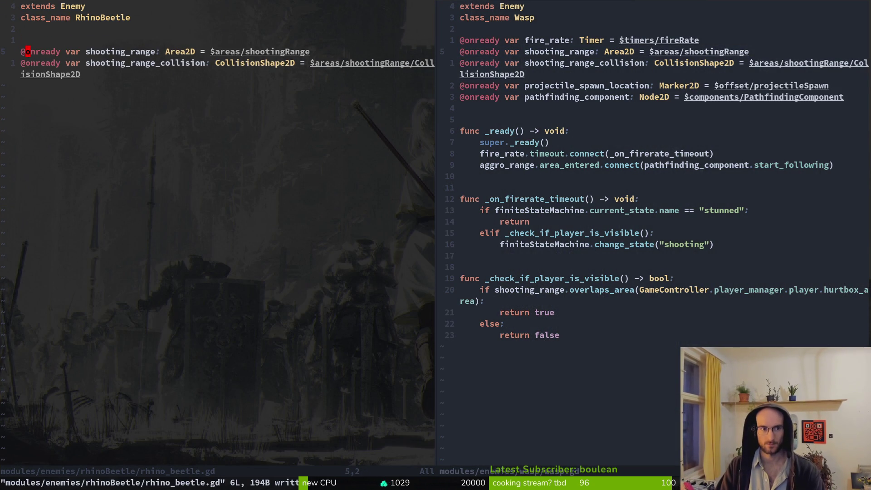
{"action": "type", "text": "ciwslam_trigger_range"}
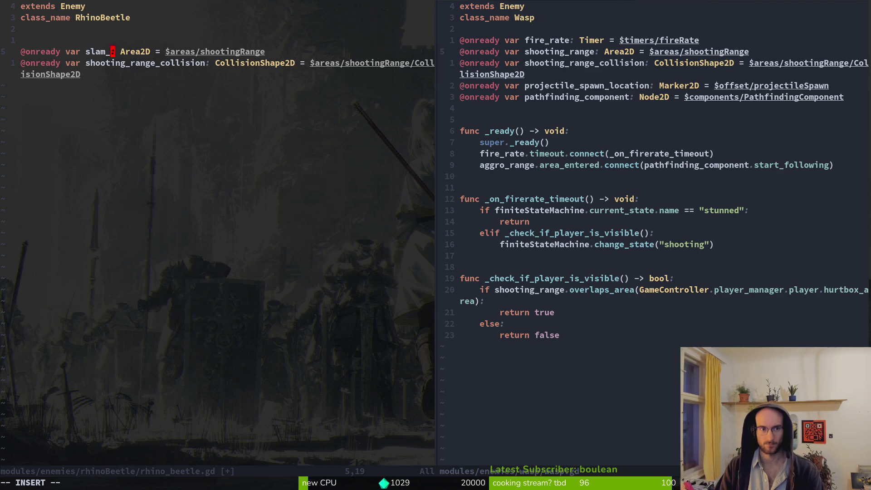
{"action": "key", "text": "Escape"}
{"action": "key", "text": "v"}
{"action": "key", "text": "i"}
{"action": "key", "text": "w"}
{"action": "key", "text": "y"}
{"action": "key", "text": "j"}
{"action": "key", "text": "v"}
{"action": "key", "text": "i"}
{"action": "key", "text": "w"}
{"action": "key", "text": "p"}
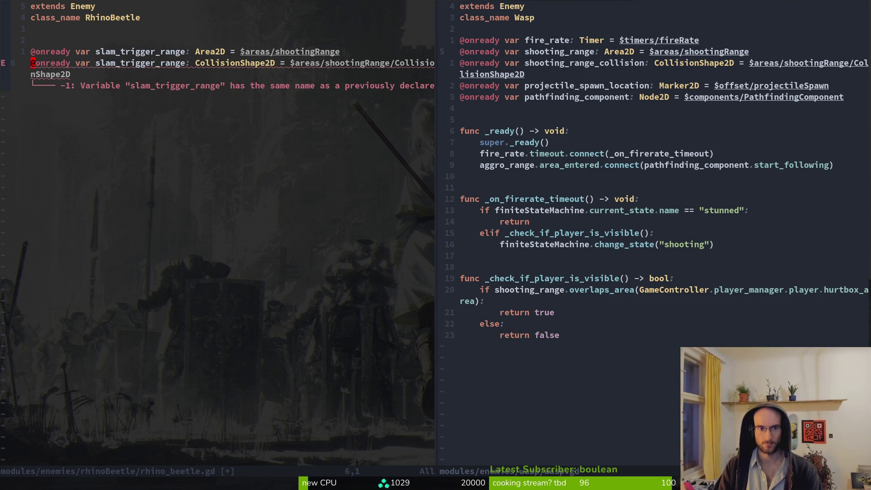
{"action": "key", "text": "w"}
{"action": "key", "text": "w"}
{"action": "type", "text": "igger_range_colli"}
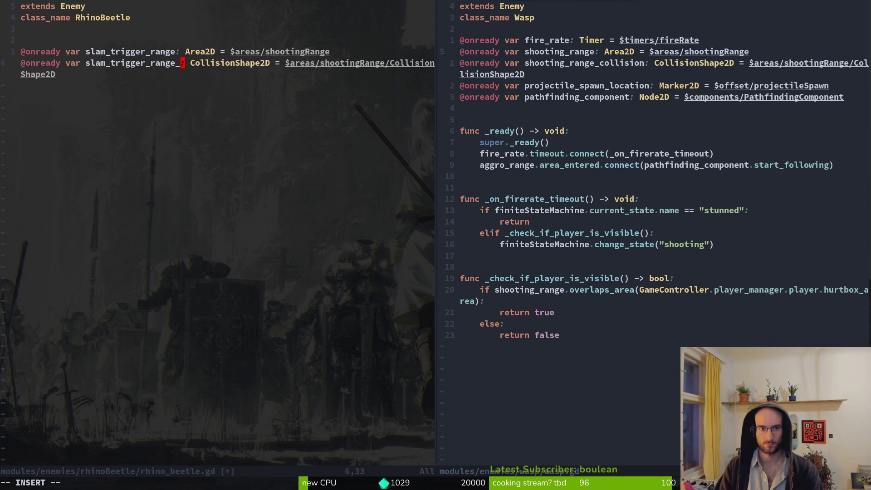
{"action": "type", "text": "sion"}
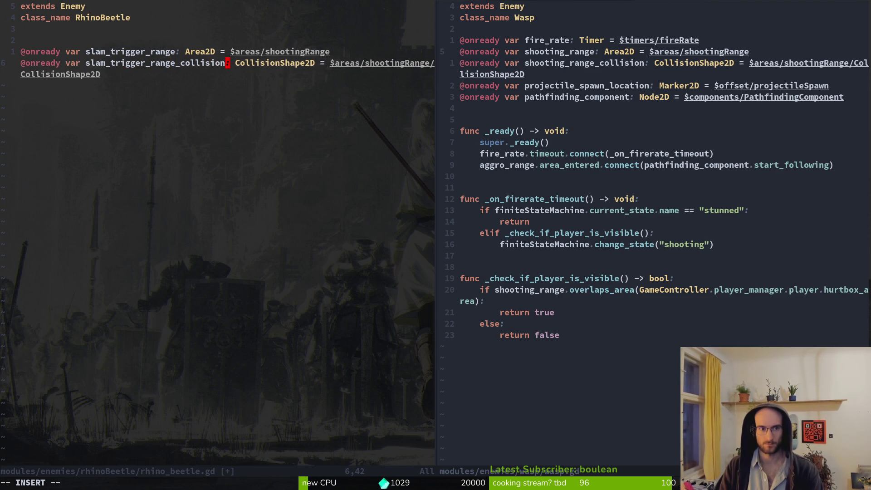
{"action": "key", "text": "Escape"}
{"action": "type", "text": ":w"}
{"action": "key", "text": "Return"}
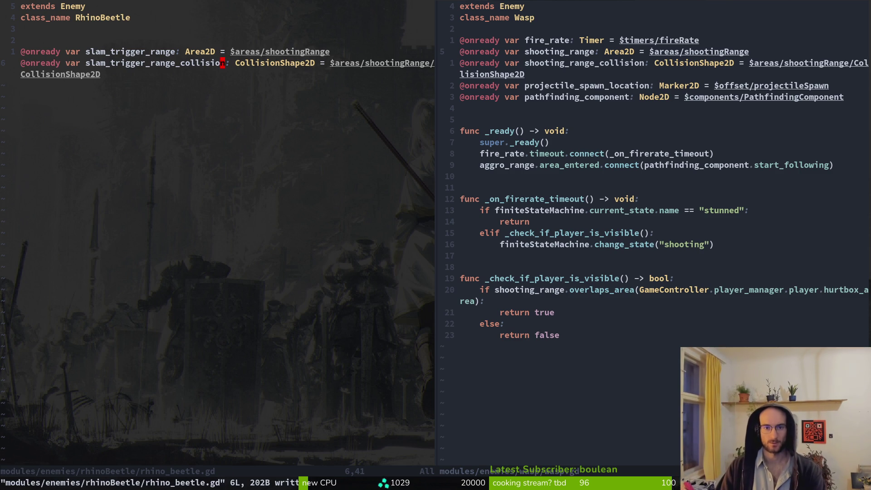
Point both node paths at $areas/slamTriggerRange instead of shootingRange and save rhino_beetle.gd.
{"action": "key", "text": "k"}
{"action": "key", "text": "w"}
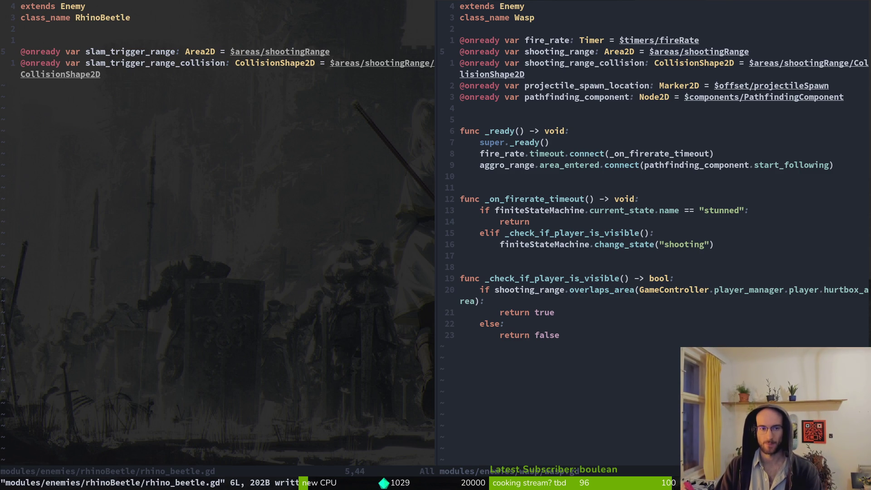
{"action": "key", "text": "l"}
{"action": "key", "text": "shift+c"}
{"action": "type", "text": "sl"}
{"action": "key", "text": "Tab"}
{"action": "key", "text": "Escape"}
{"action": "key", "text": "j"}
{"action": "key", "text": "w"}
{"action": "key", "text": "w"}
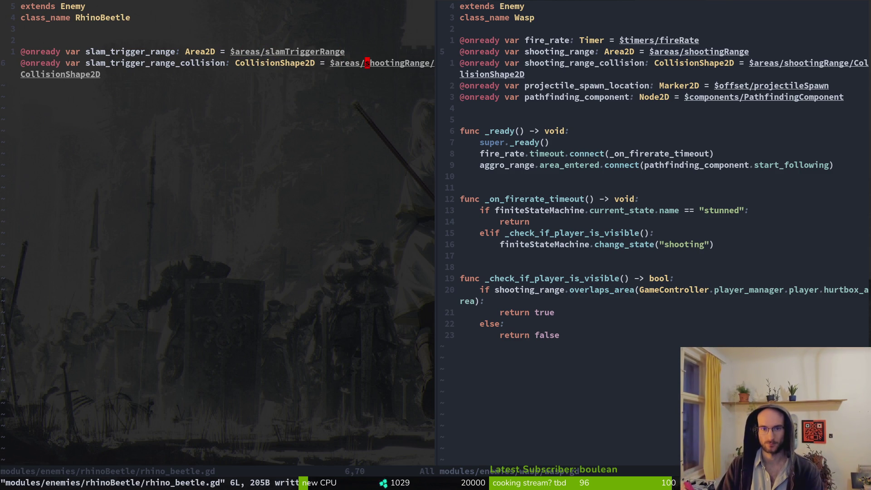
{"action": "type", "text": "cwsl"}
{"action": "key", "text": "Tab"}
{"action": "key", "text": "Escape"}
{"action": "key", "text": "ctrl+s"}
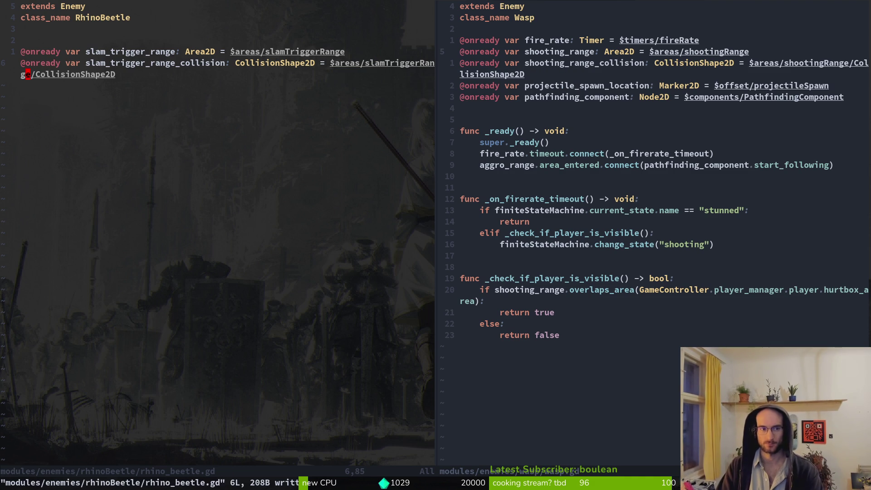
Copy wasp.gd's 4-line _ready() block.
{"action": "key", "text": "l"}
{"action": "key", "text": "l"}
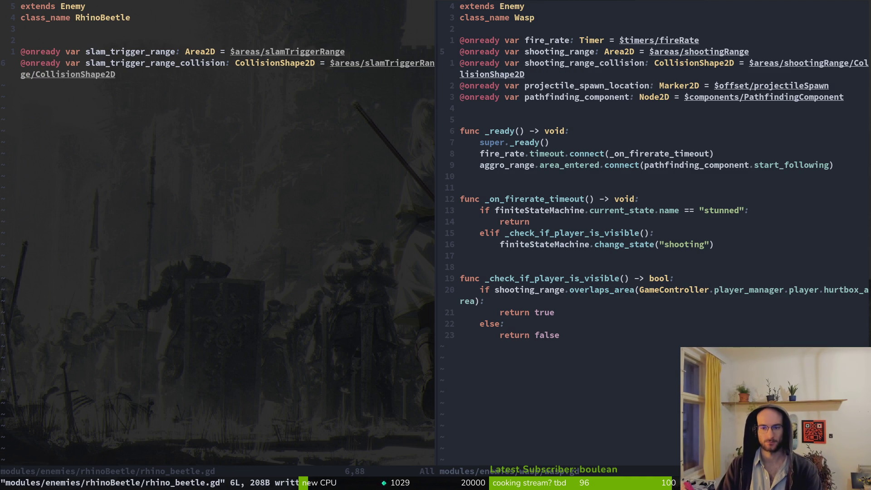
{"action": "key", "text": "ctrl+l"}
{"action": "key", "text": "6"}
{"action": "key", "text": "j"}
{"action": "key", "text": "V"}
{"action": "key", "text": "3"}
{"action": "key", "text": "j"}
{"action": "key", "text": "y"}
{"action": "key", "text": "ctrl+o"}
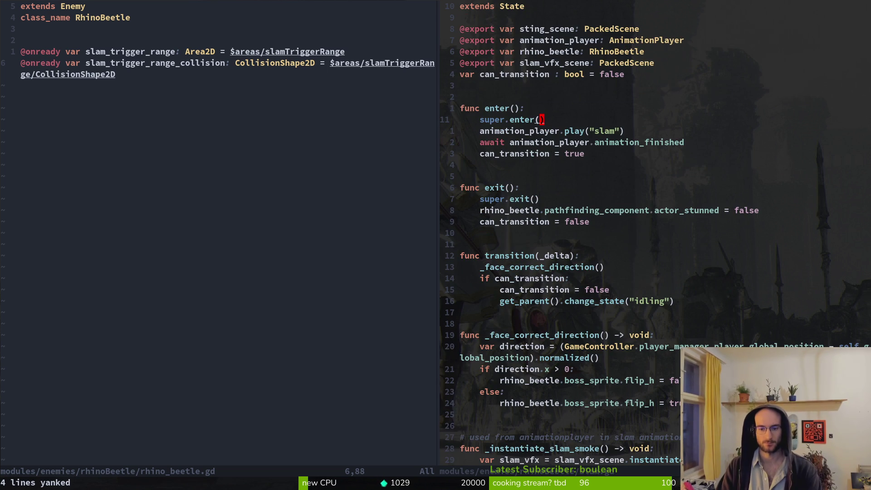
Paste the copied _ready() block into rhino_beetle.gd and retarget its connect line to slam_trigger_range.
{"action": "key", "text": "ctrl+i"}
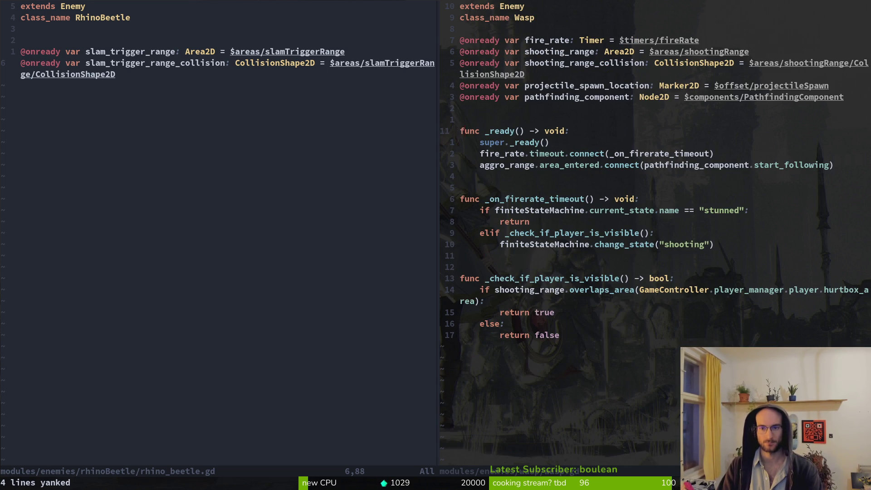
{"action": "key", "text": "ctrl+h"}
{"action": "key", "text": "p"}
{"action": "key", "text": "O"}
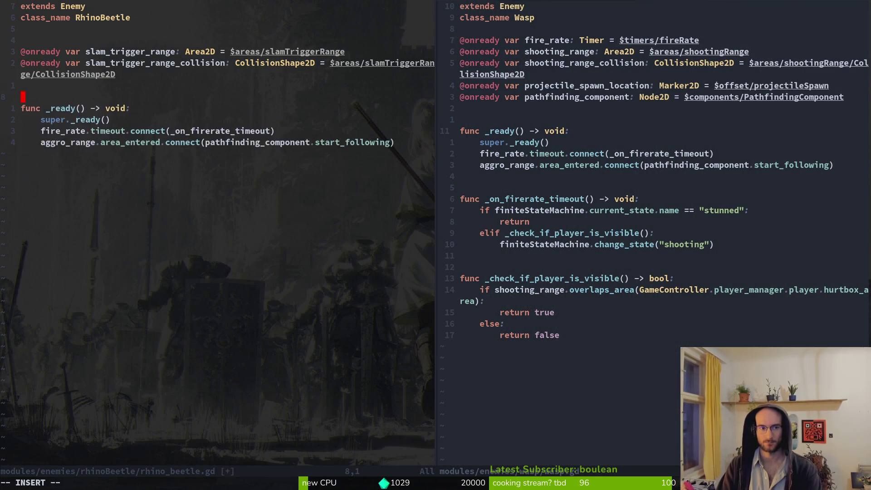
{"action": "key", "text": "Escape"}
{"action": "key", "text": "j"}
{"action": "key", "text": "j"}
{"action": "key", "text": "Return"}
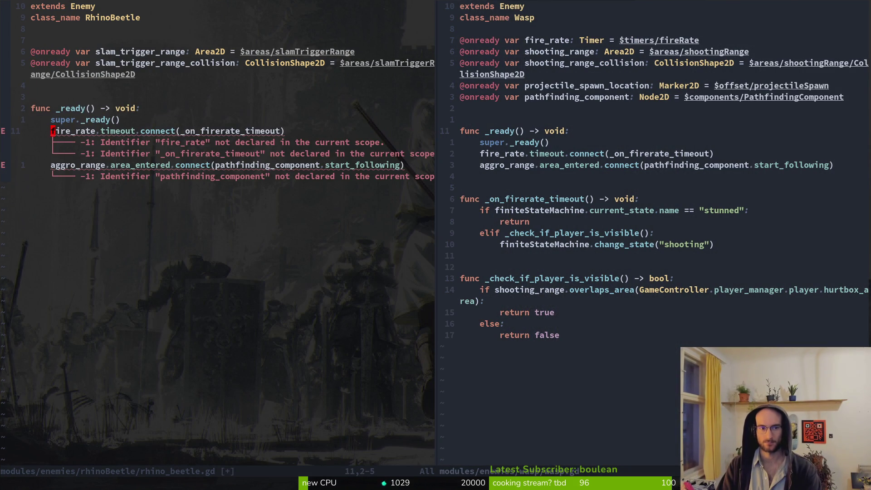
{"action": "key", "text": "g"}
{"action": "key", "text": "c"}
{"action": "key", "text": "c"}
{"action": "type", "text": "jcwsl"}
{"action": "key", "text": "Tab"}
{"action": "key", "text": "Escape"}
Remove the pathfinding_component argument from the connect call and save rhino_beetle.gd.
{"action": "key", "text": "w"}
{"action": "key", "text": "w"}
{"action": "key", "text": "w"}
{"action": "key", "text": "w"}
{"action": "key", "text": "w"}
{"action": "key", "text": "v"}
{"action": "key", "text": "e"}
{"action": "key", "text": "$"}
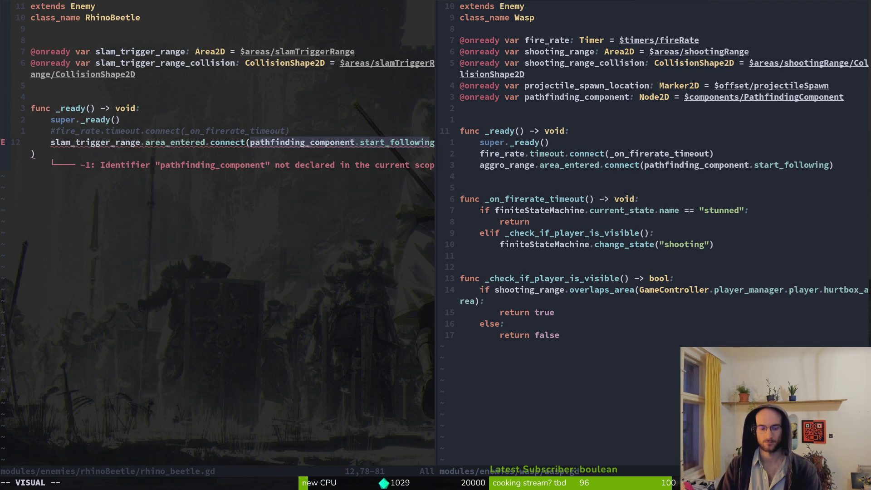
{"action": "key", "text": "d"}
{"action": "key", "text": "ctrl+s"}
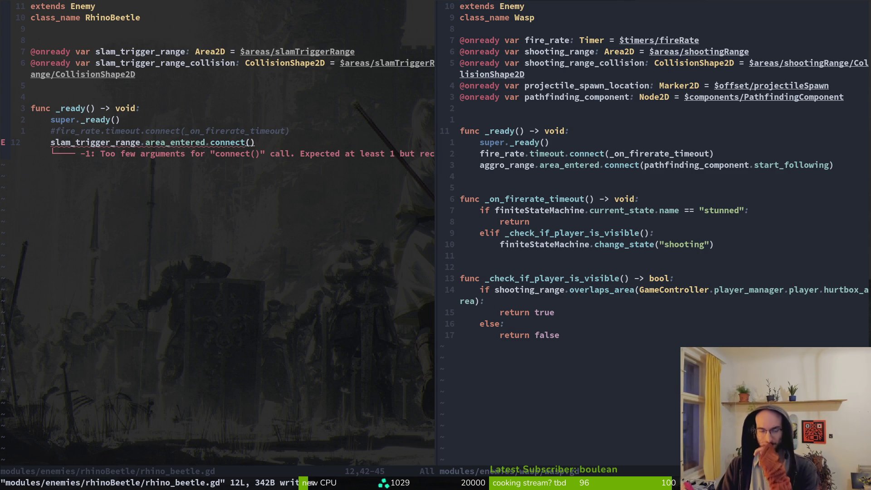
Declare a new function 'func _start_slam() -> void:' below _ready().
{"action": "key", "text": "i"}
{"action": "key", "text": "Escape"}
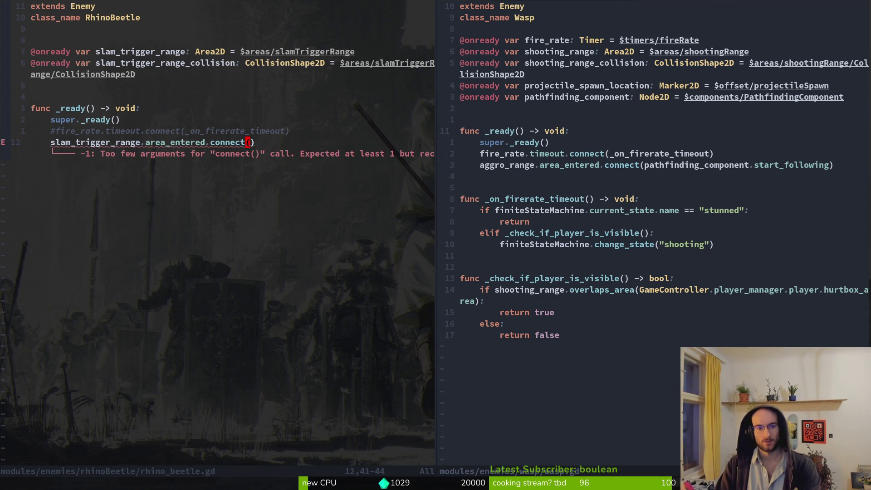
{"action": "key", "text": "o"}
{"action": "key", "text": "Return"}
{"action": "key", "text": "Return"}
{"action": "key", "text": "BackSpace"}
{"action": "type", "text": "func "}
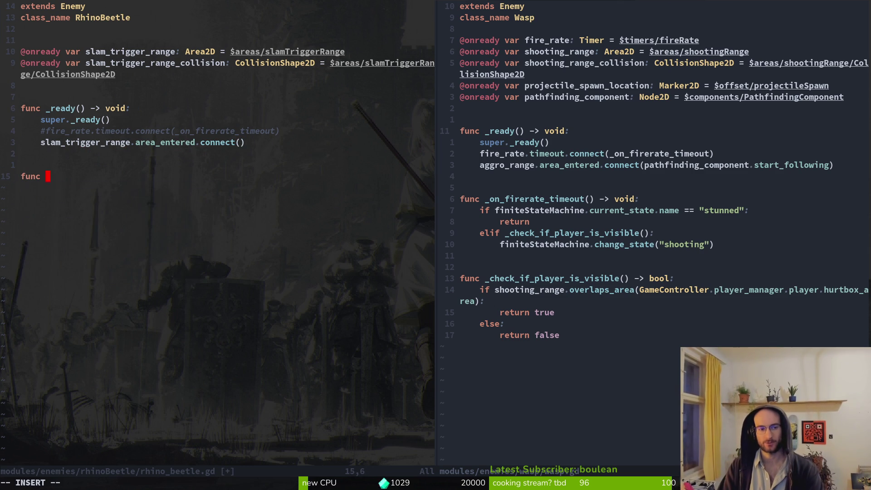
{"action": "type", "text": "_"}
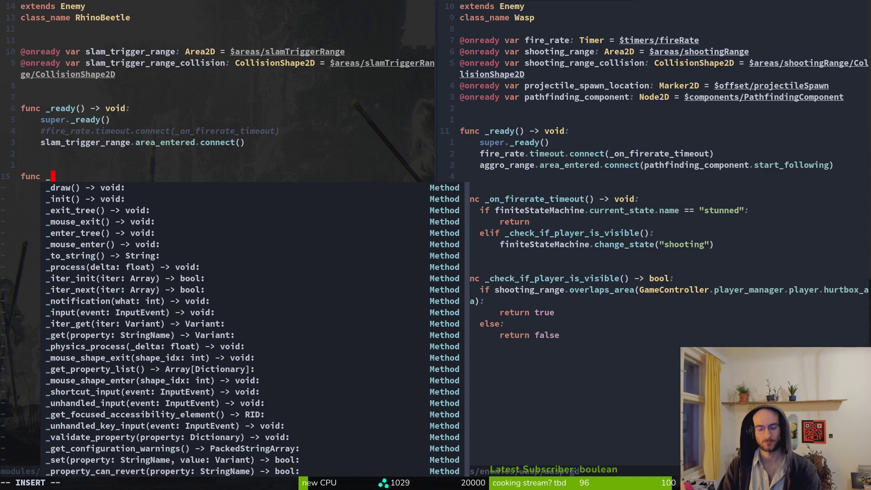
{"action": "type", "text": "start_slam"}
{"action": "key", "text": "Escape"}
{"action": "type", "text": "am() "}
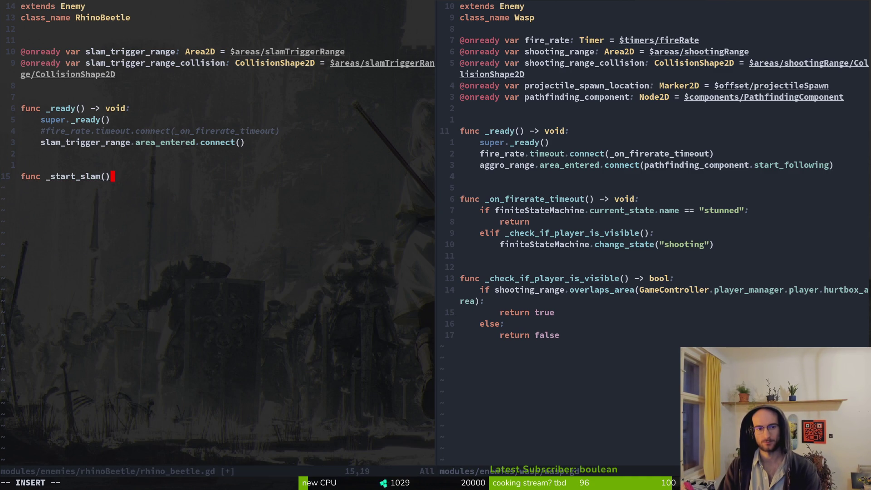
{"action": "type", "text": "->"}
{"action": "type", "text": " void:"}
{"action": "key", "text": "Return"}
{"action": "key", "text": "Tab"}
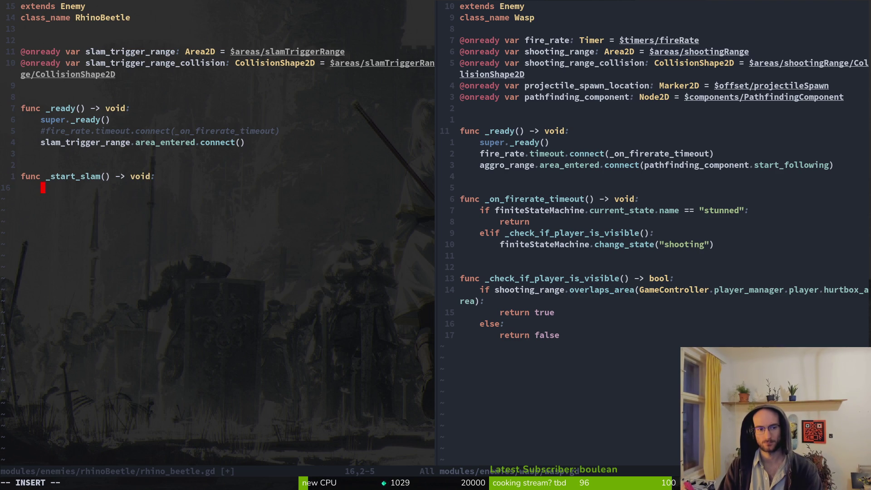
{"action": "key", "text": "Escape"}
Make _start_slam call finiteStateMachine.change_state("slam") and save the file.
{"action": "key", "text": "k"}
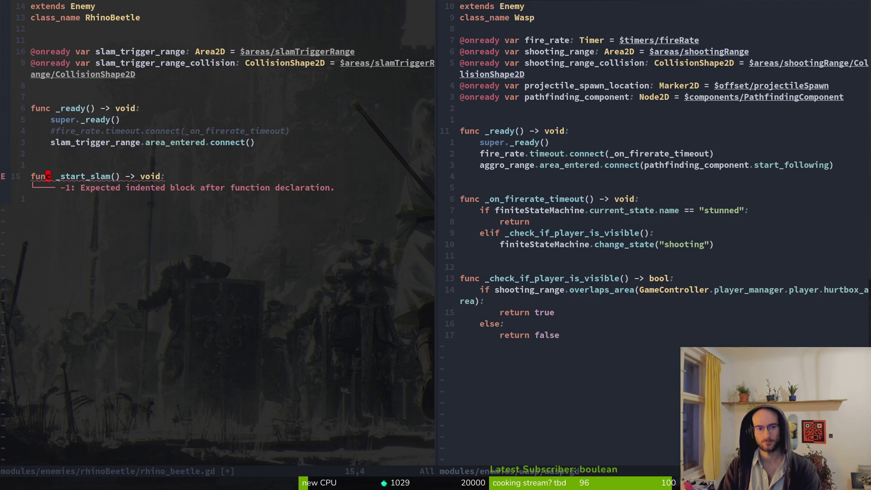
{"action": "key", "text": "k"}
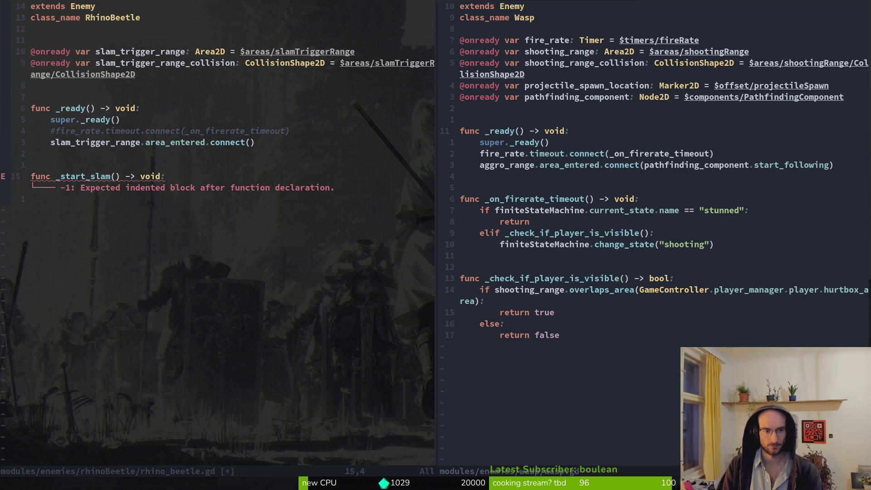
{"action": "key", "text": "k"}
{"action": "key", "text": "o"}
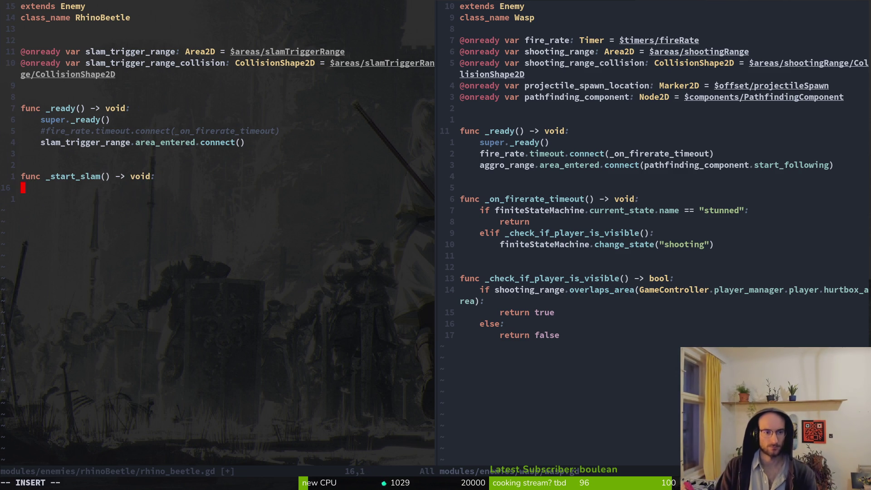
{"action": "type", "text": "fini"}
{"action": "key", "text": "Tab"}
{"action": "type", "text": ".ch"}
{"action": "key", "text": "Tab"}
{"action": "key", "text": "Return"}
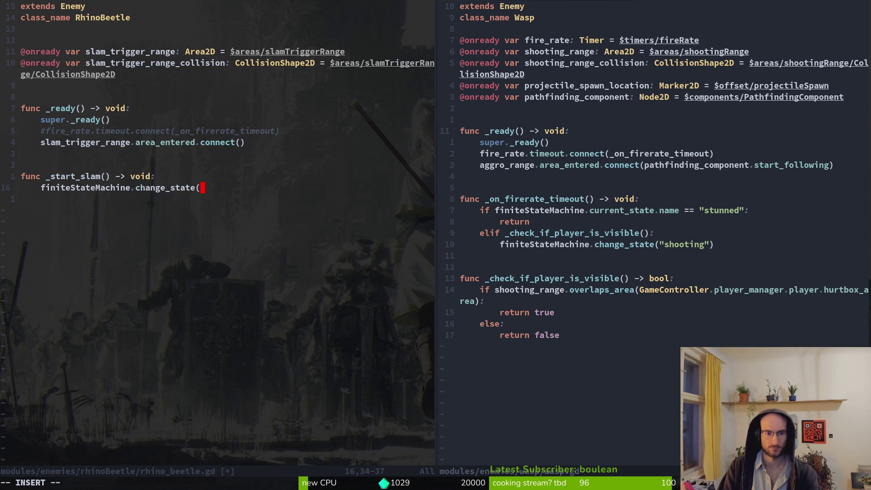
{"action": "type", "text": "slam\""}
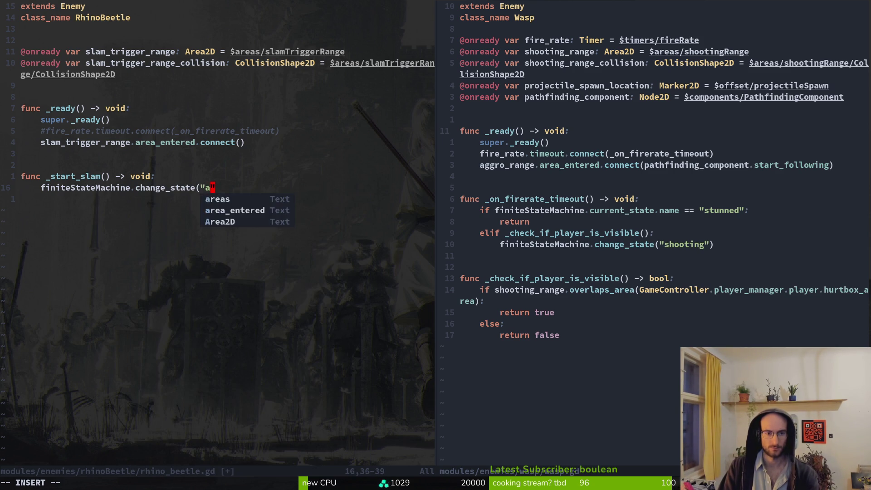
{"action": "type", "text": ")"}
{"action": "key", "text": "Escape"}
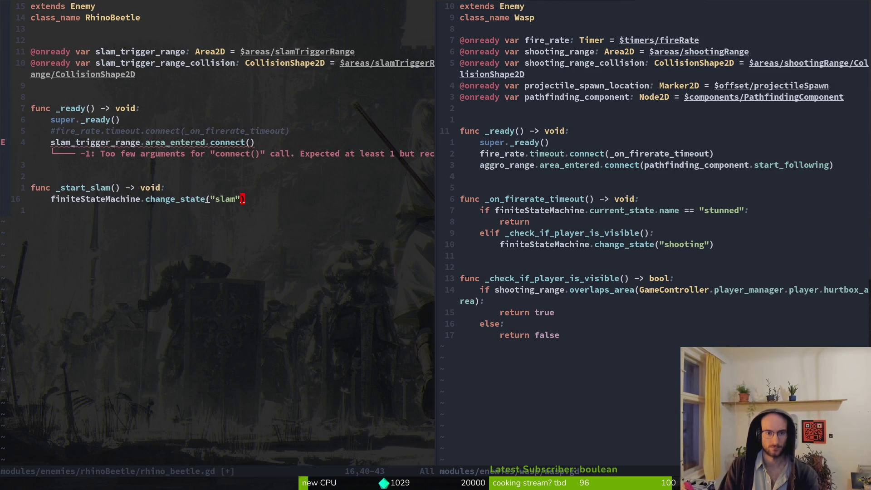
{"action": "type", "text": ":w"}
{"action": "key", "text": "Return"}
{"action": "key", "text": "k"}
{"action": "key", "text": "k"}
{"action": "key", "text": "k"}
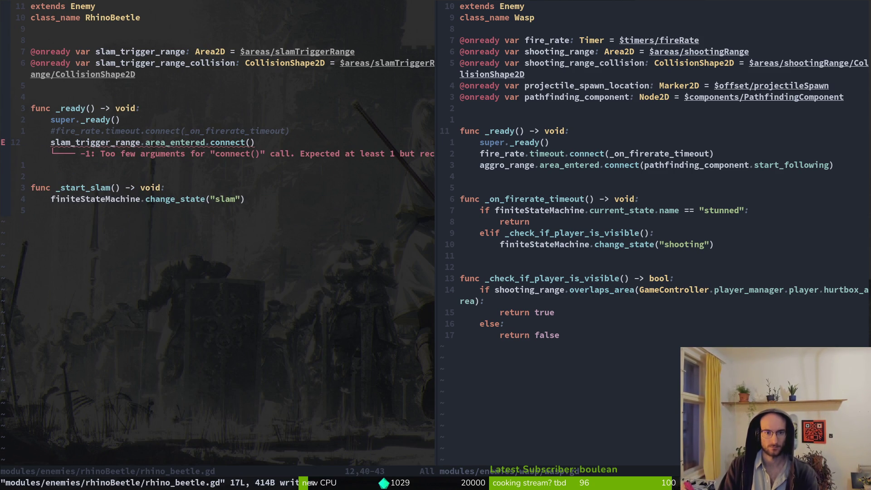
Pass _start_slam as the handler in the area_entered connect call and save.
{"action": "type", "text": "a"}
{"action": "type", "text": "_start_slam"}
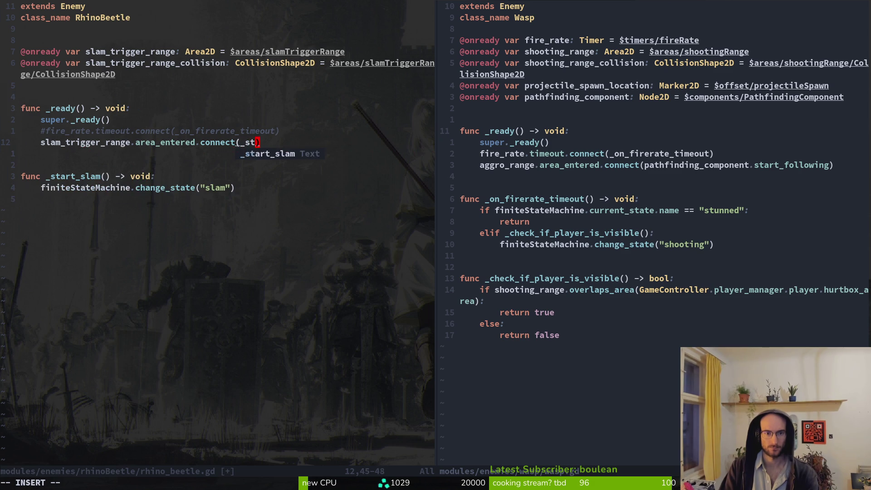
{"action": "key", "text": "Escape"}
{"action": "type", "text": ":w"}
{"action": "key", "text": "Return"}
{"action": "key", "text": "j"}
{"action": "key", "text": "j"}
{"action": "key", "text": "j"}
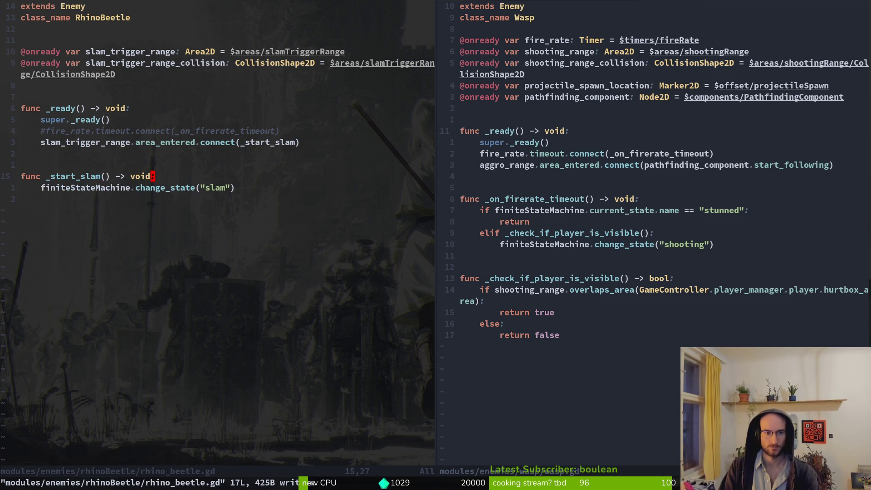
Find and open slam.gd in the right split using the file finder.
{"action": "key", "text": "ctrl+w"}
{"action": "key", "text": "l"}
{"action": "key", "text": "space"}
{"action": "key", "text": "f"}
{"action": "key", "text": "f"}
{"action": "type", "text": "slam"}
{"action": "key", "text": "Up"}
{"action": "key", "text": "Return"}
Search the project files and open the fly's dashing.gd script.
{"action": "key", "text": "k"}
{"action": "key", "text": "k"}
{"action": "key", "text": "k"}
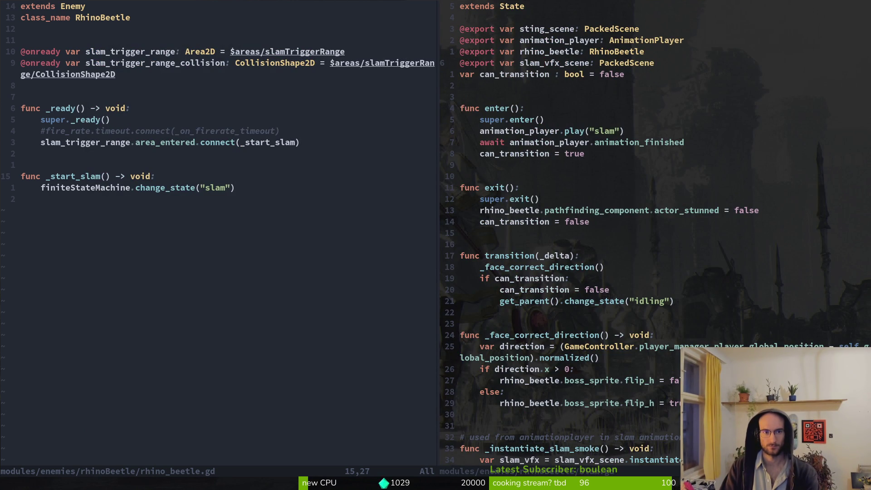
{"action": "key", "text": "space"}
{"action": "key", "text": "f"}
{"action": "key", "text": "f"}
{"action": "type", "text": "wassho"}
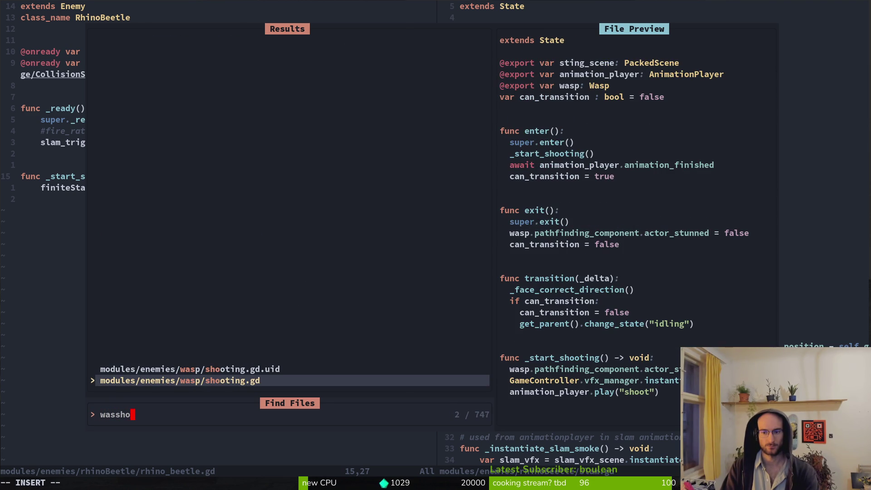
{"action": "key", "text": "BackSpace"}
{"action": "key", "text": "BackSpace"}
{"action": "key", "text": "BackSpace"}
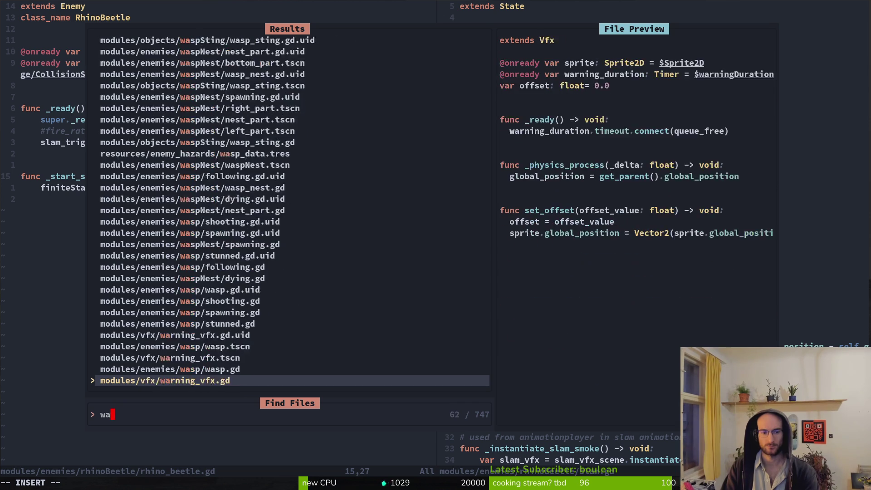
{"action": "type", "text": "frui"}
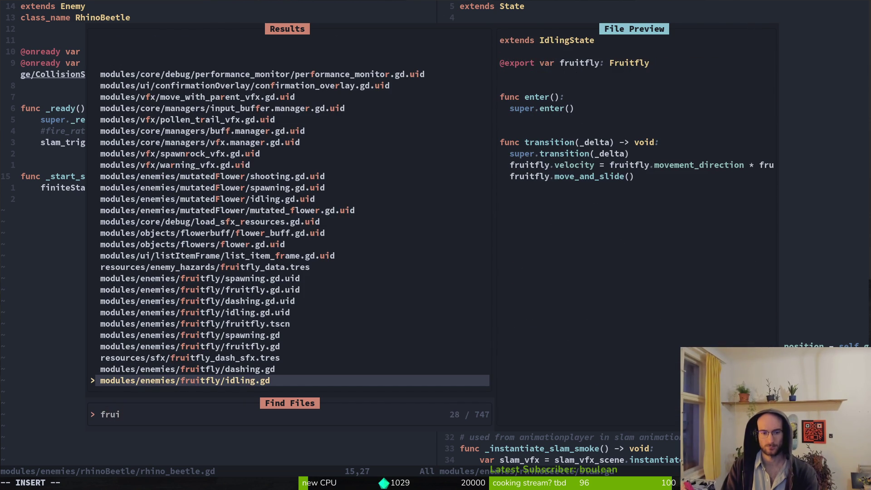
{"action": "type", "text": "da"}
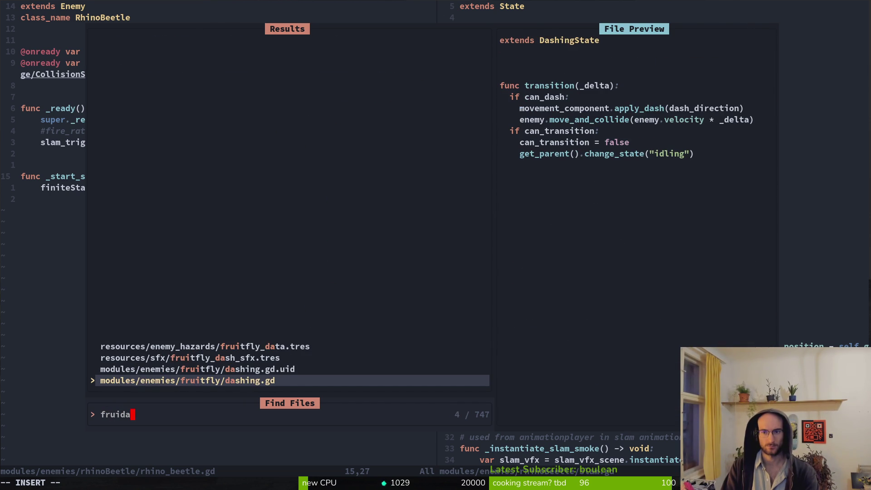
{"action": "key", "text": "BackSpace"}
{"action": "key", "text": "BackSpace"}
{"action": "key", "text": "BackSpace"}
{"action": "type", "text": "l"}
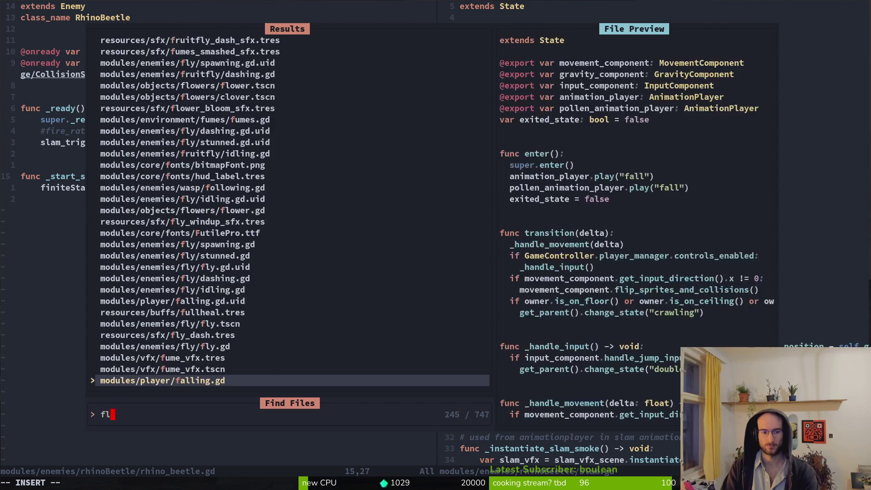
{"action": "type", "text": "ydas"}
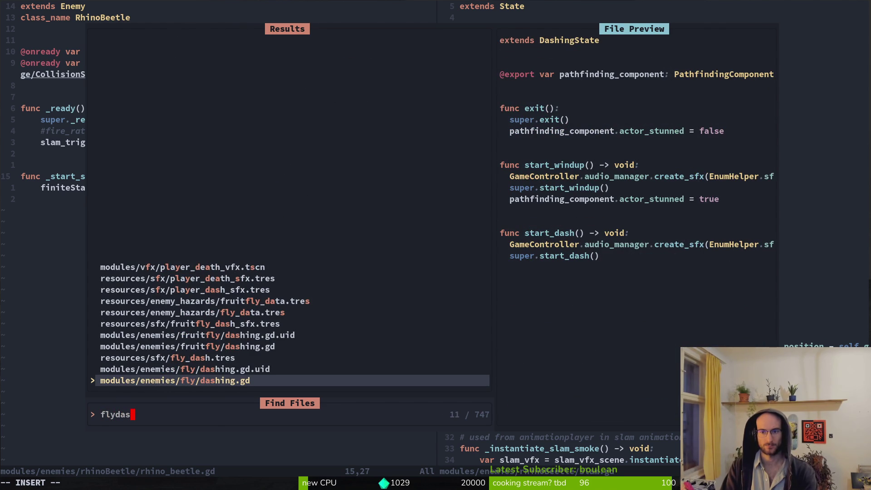
{"action": "key", "text": "Return"}
Open fly.gd and review its _ready, start_following and start_attacking functions.
{"action": "key", "text": "space"}
{"action": "key", "text": "f"}
{"action": "key", "text": "f"}
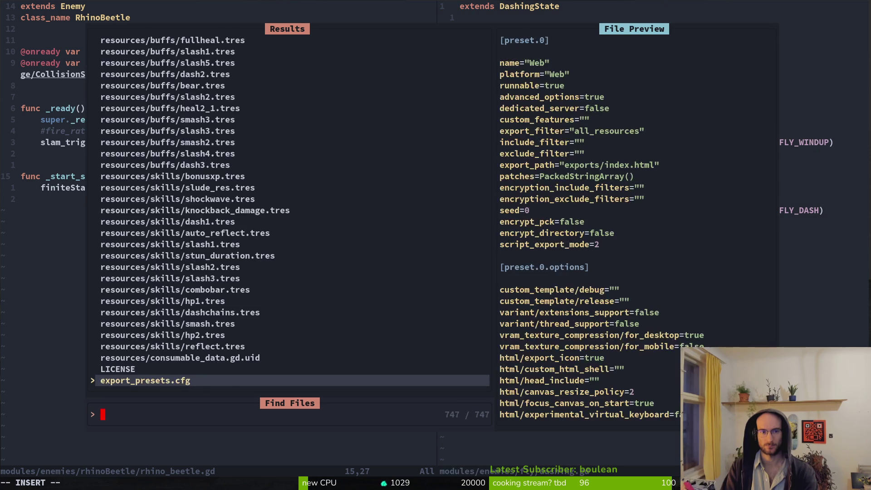
{"action": "type", "text": "fly"}
{"action": "key", "text": "Return"}
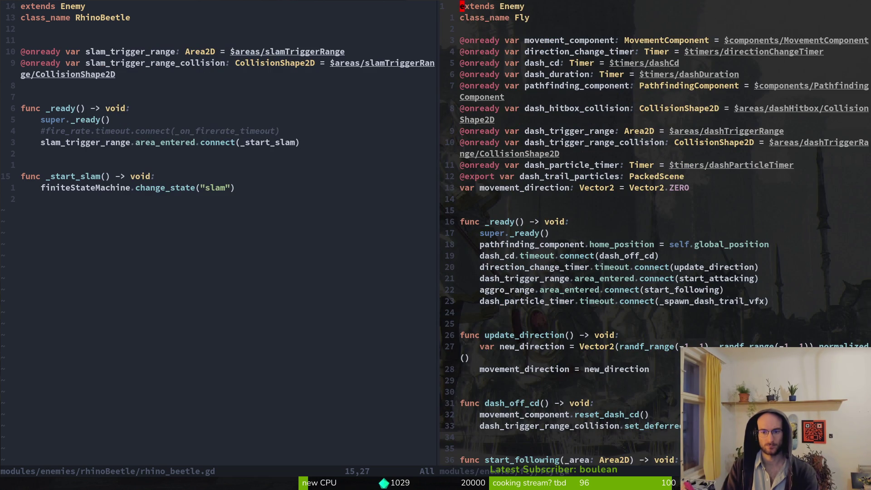
{"action": "key", "text": "2"}
{"action": "key", "text": "4"}
{"action": "key", "text": "j"}
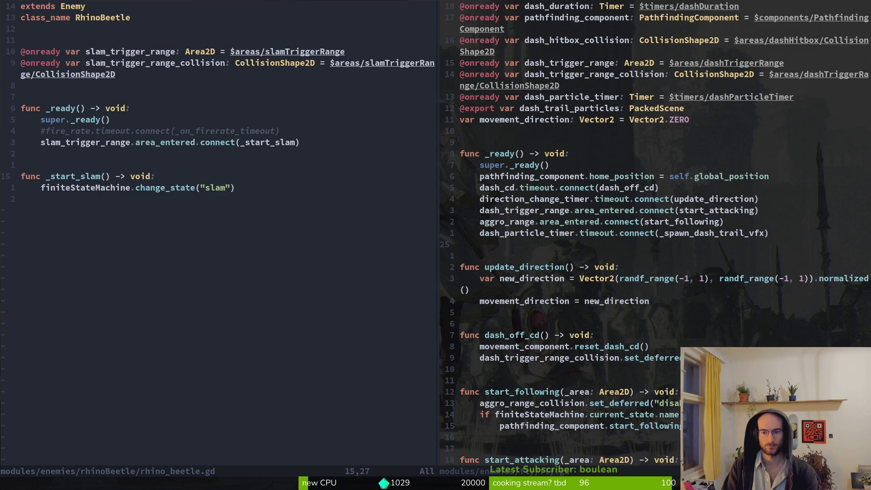
{"action": "key", "text": "1"}
{"action": "key", "text": "3"}
{"action": "key", "text": "j"}
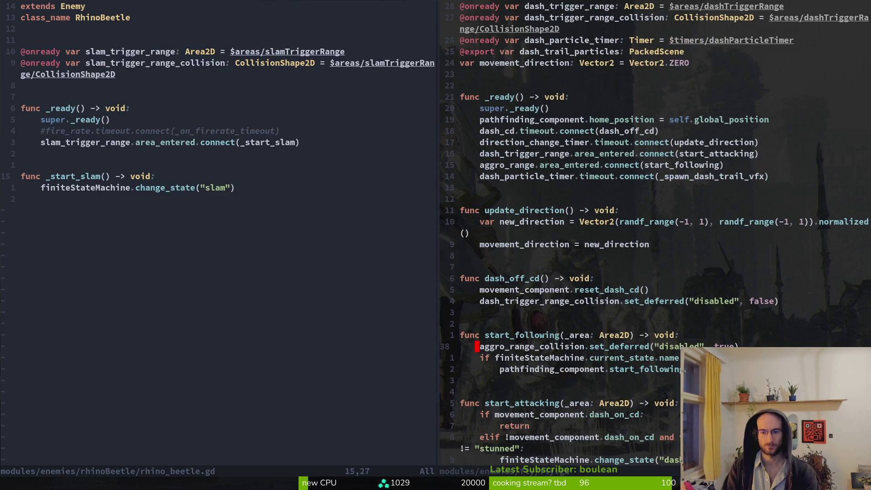
{"action": "key", "text": "j"}
{"action": "key", "text": "j"}
{"action": "key", "text": "j"}
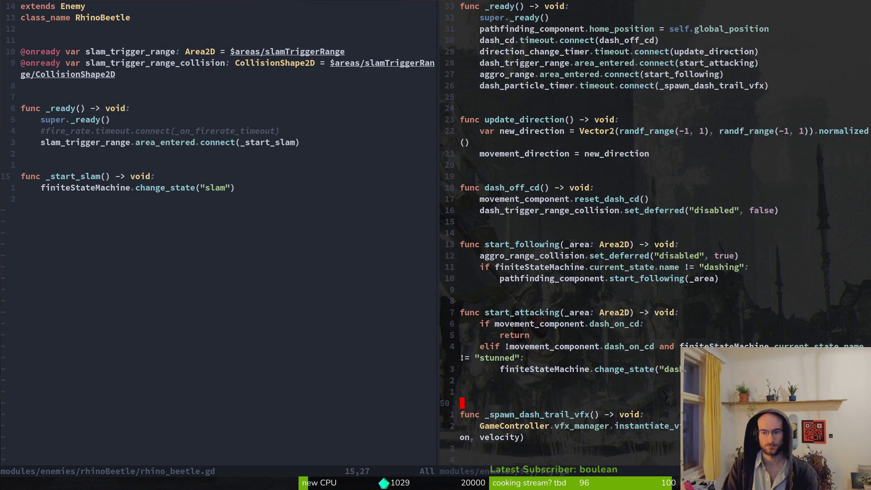
Open dashing.state.gd, review its exit and start_dash code, then write and close it.
{"action": "key", "text": "space"}
{"action": "key", "text": "f"}
{"action": "key", "text": "f"}
{"action": "type", "text": "dashingstat"}
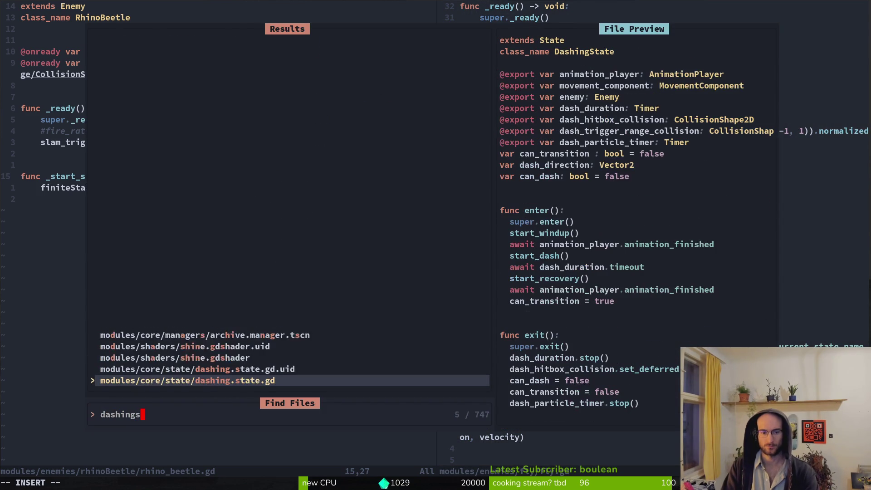
{"action": "key", "text": "Return"}
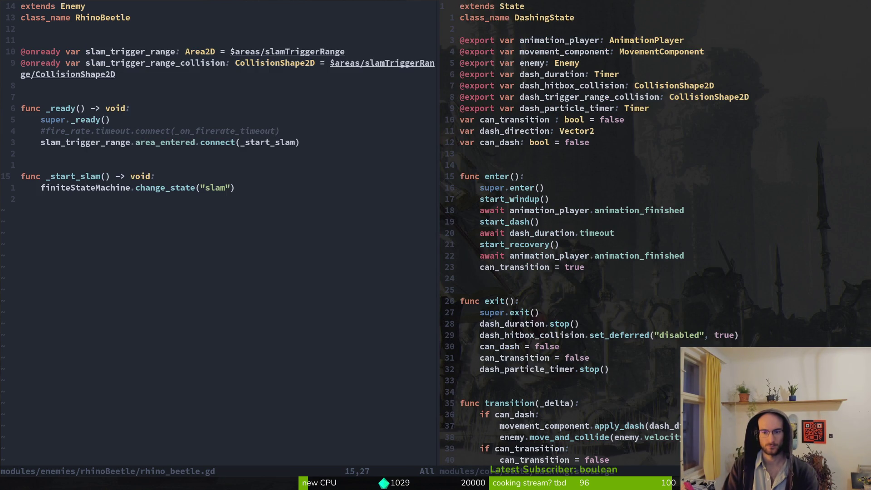
{"action": "key", "text": "2"}
{"action": "key", "text": "8"}
{"action": "key", "text": "j"}
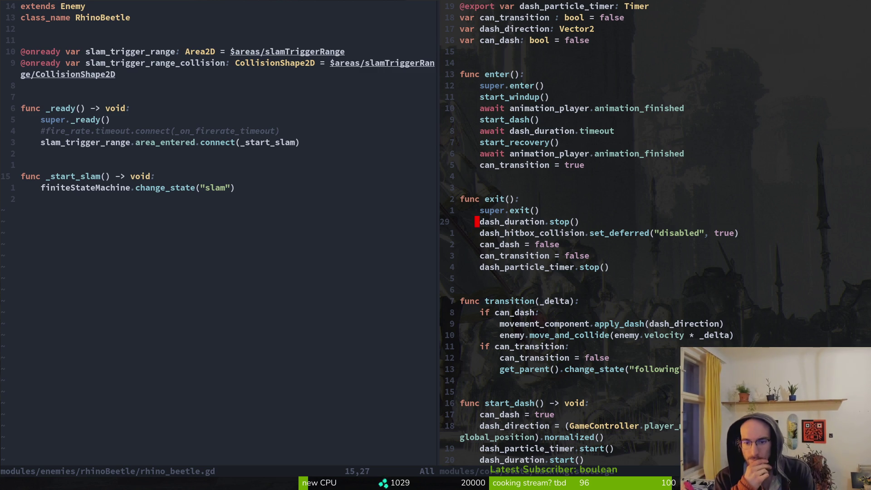
{"action": "key", "text": "ctrl+d"}
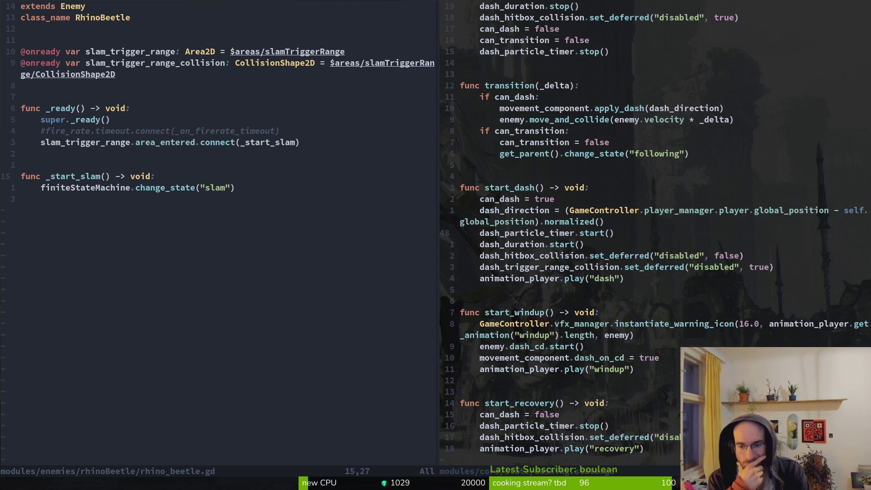
{"action": "type", "text": ":wq"}
{"action": "key", "text": "Return"}
{"action": "key", "text": "Return"}
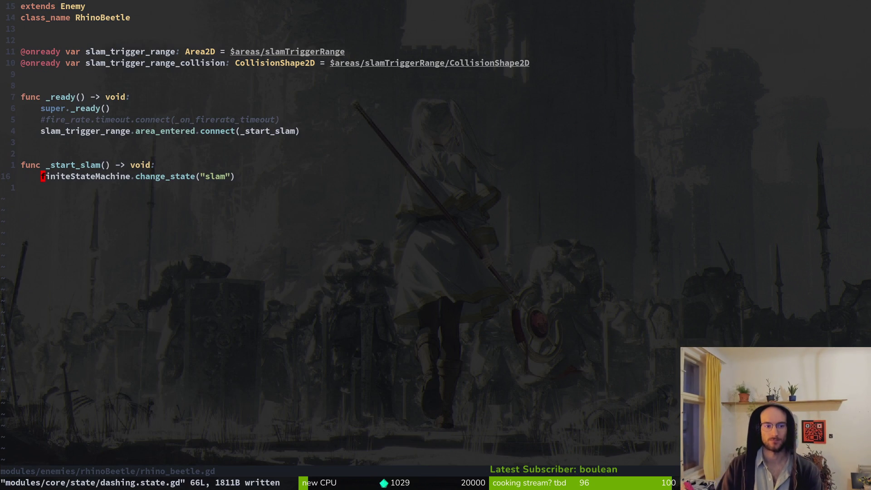
Save rhino_beetle.gd and open fly.gd through the file finder.
{"action": "type", "text": ":w"}
{"action": "key", "text": "Return"}
{"action": "key", "text": "ctrl+p"}
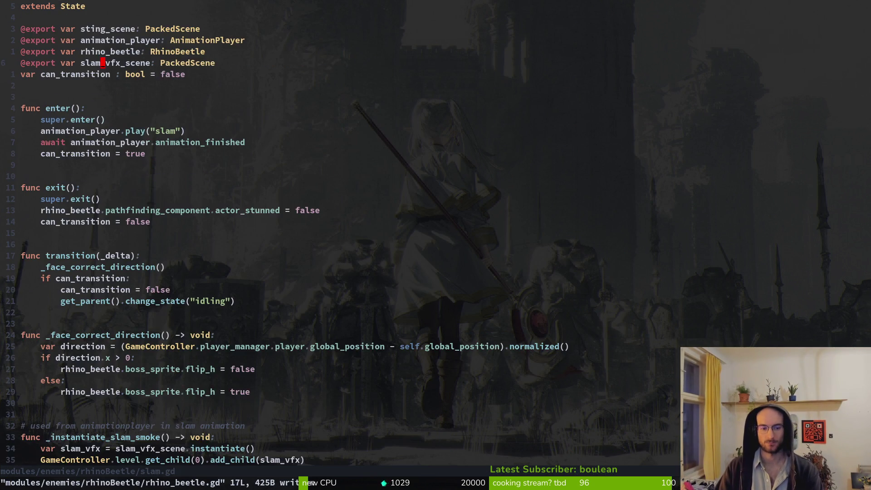
{"action": "type", "text": "dashi"}
{"action": "key", "text": "BackSpace"}
{"action": "key", "text": "BackSpace"}
{"action": "key", "text": "BackSpace"}
{"action": "type", "text": "fly"}
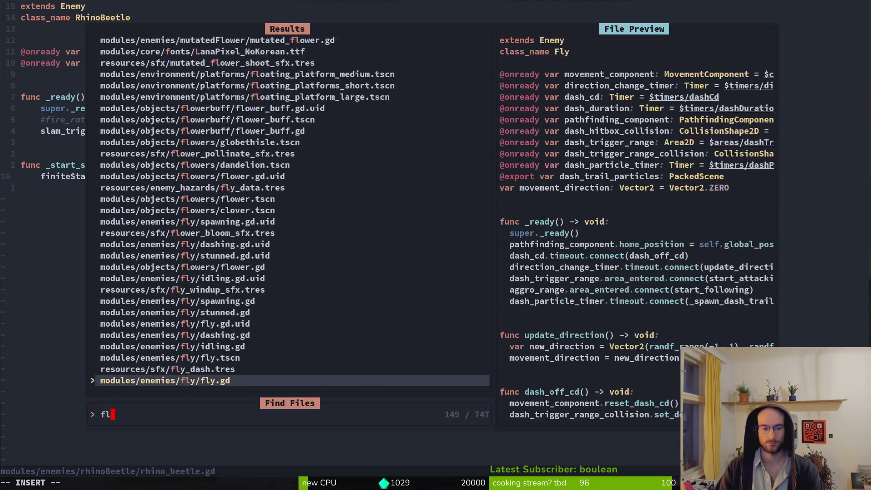
{"action": "key", "text": "Return"}
Paste fly.gd's start_attacking body into _start_slam, drop its header, and indent the slam line under elif.
{"action": "key", "text": "k"}
{"action": "key", "text": "k"}
{"action": "key", "text": "k"}
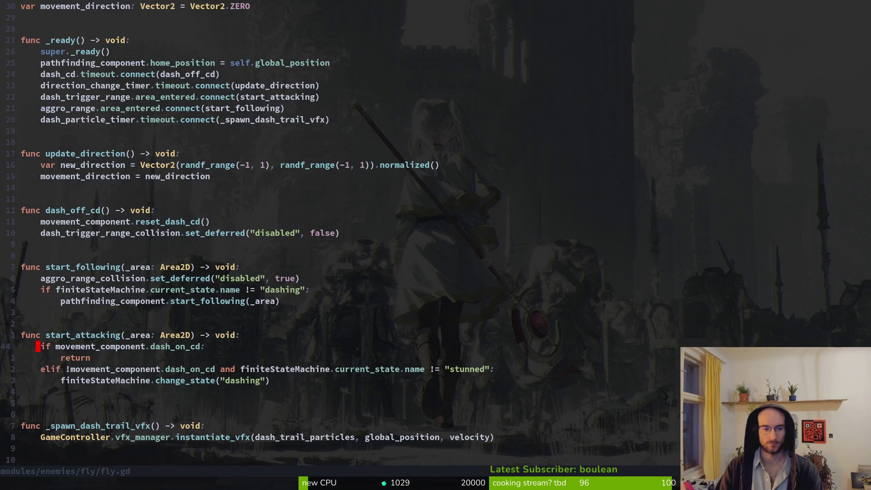
{"action": "key", "text": "k"}
{"action": "key", "text": "shift+v"}
{"action": "key", "text": "j"}
{"action": "key", "text": "j"}
{"action": "key", "text": "j"}
{"action": "key", "text": "j"}
{"action": "key", "text": "y"}
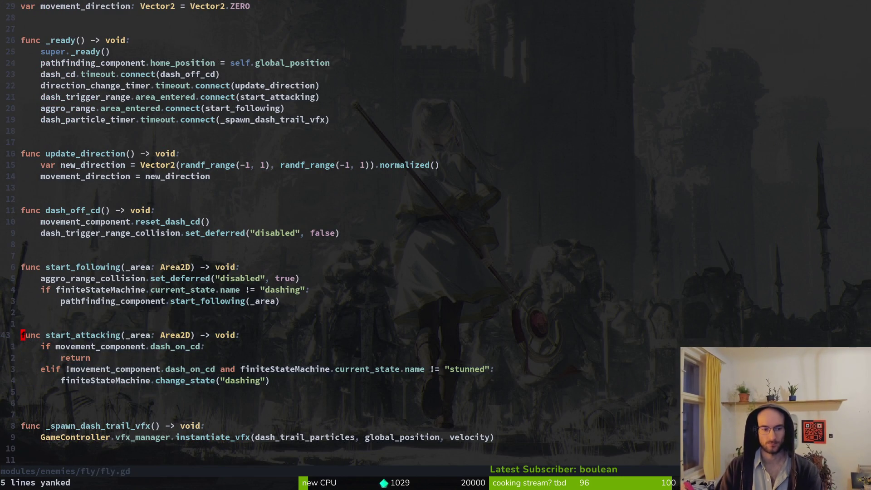
{"action": "key", "text": "ctrl+o"}
{"action": "key", "text": "p"}
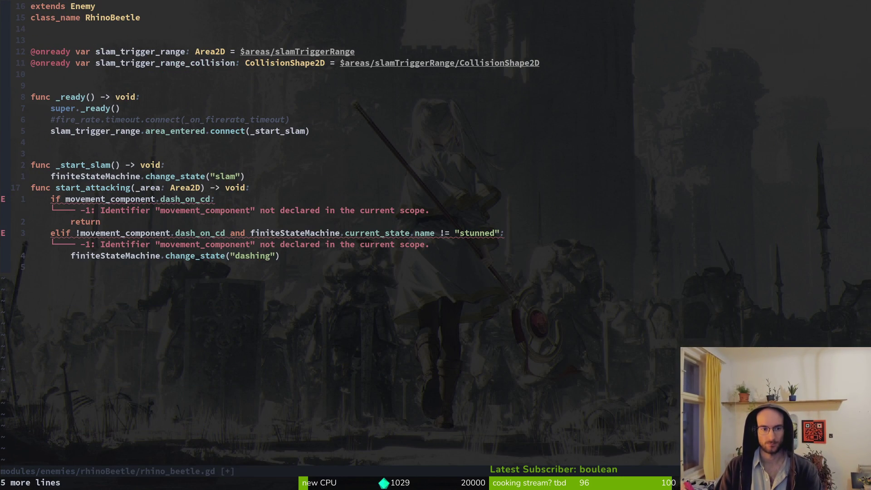
{"action": "key", "text": "d"}
{"action": "key", "text": "d"}
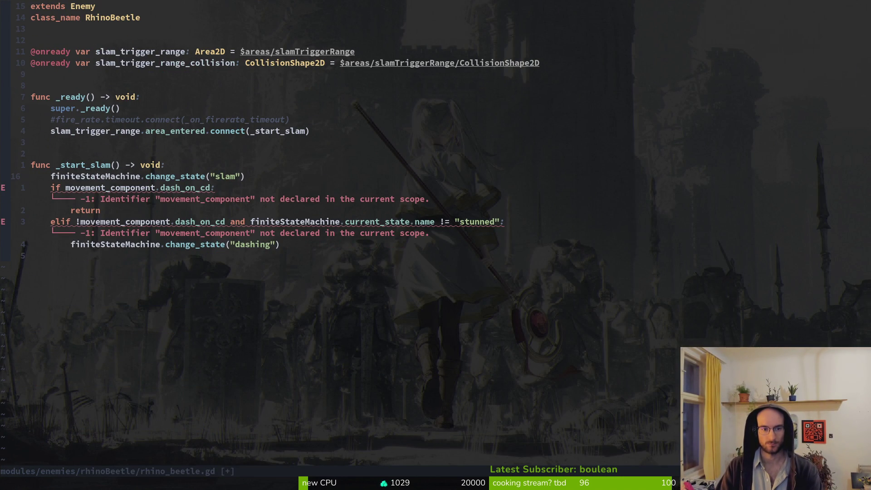
{"action": "key", "text": "shift+v"}
{"action": "key", "text": "shift+j"}
{"action": "key", "text": "shift+j"}
{"action": "key", "text": "shift+j"}
{"action": "key", "text": "greater"}
{"action": "key", "text": "Escape"}
Change the if condition to check slam_on_cd instead of the dash cooldown and save.
{"action": "key", "text": "k"}
{"action": "key", "text": "k"}
{"action": "key", "text": "w"}
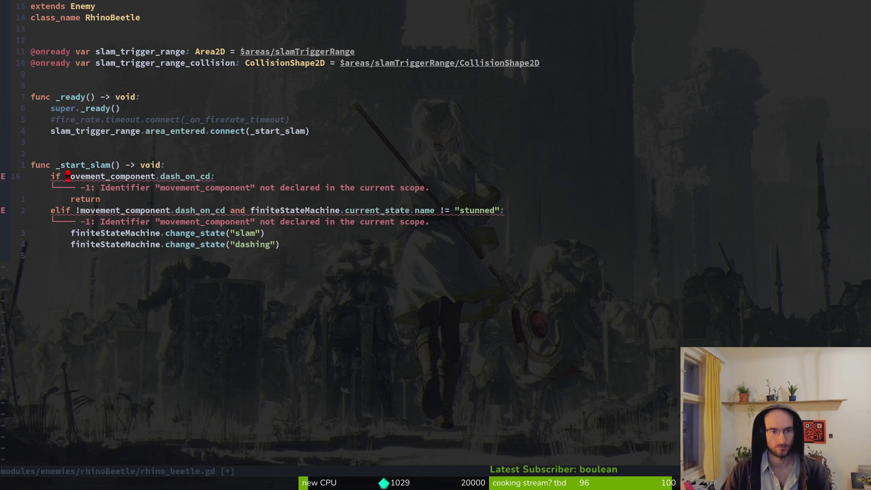
{"action": "key", "text": "c"}
{"action": "key", "text": "f"}
{"action": "key", "text": "period"}
{"action": "key", "text": "Delete"}
{"action": "key", "text": "Delete"}
{"action": "key", "text": "Delete"}
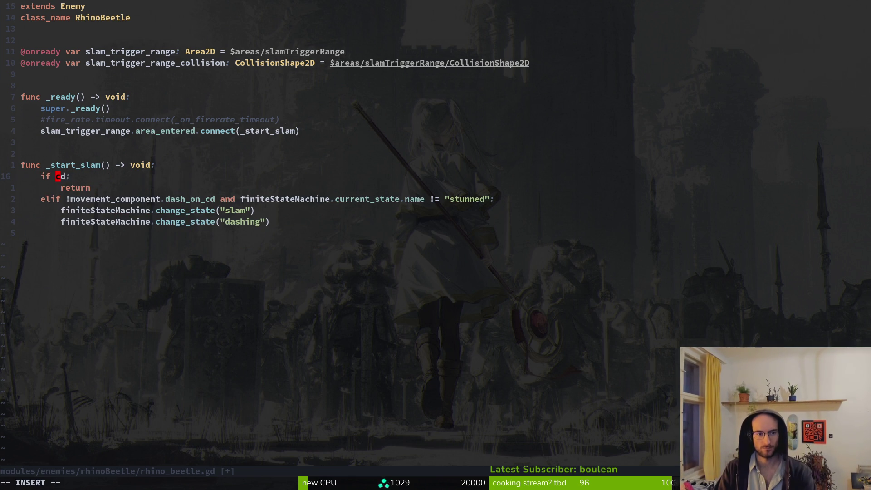
{"action": "type", "text": "slam_on_c"}
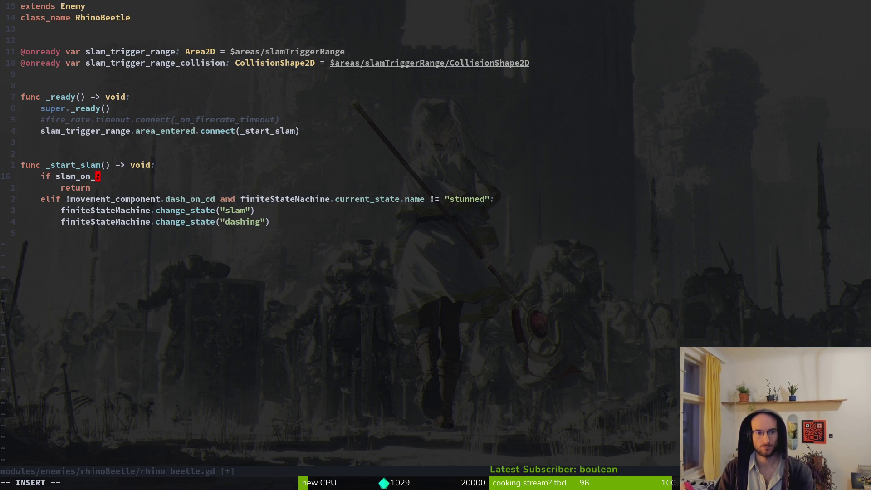
{"action": "key", "text": "Escape"}
{"action": "type", "text": ":w"}
{"action": "key", "text": "Return"}
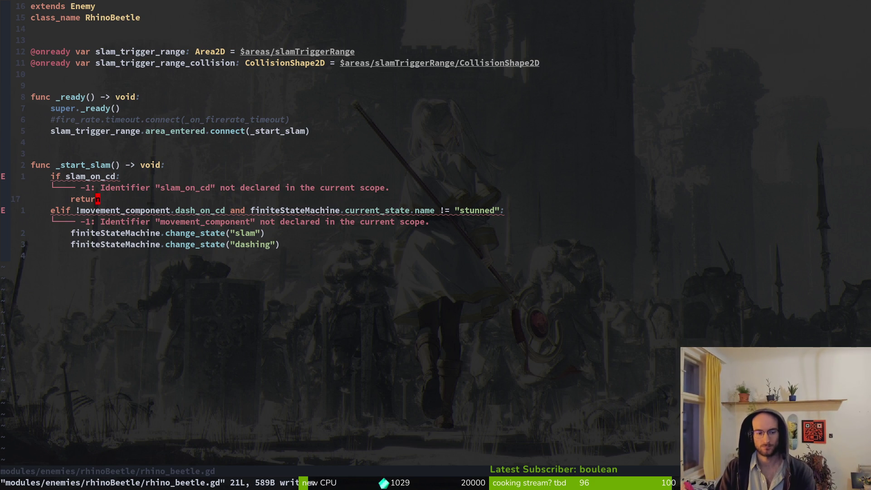
{"action": "key", "text": "space"}
{"action": "type", "text": "psoverla"}
{"action": "key", "text": "Return"}
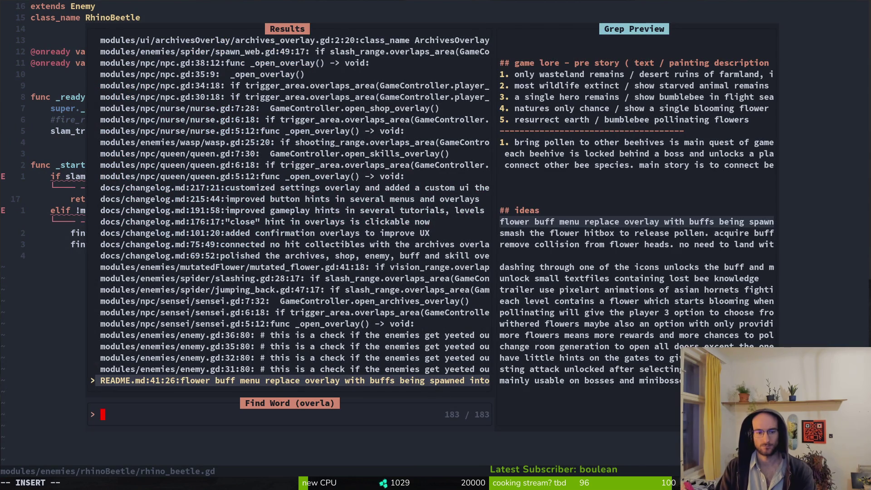
{"action": "key", "text": "Up"}
{"action": "key", "text": "Up"}
{"action": "key", "text": "Up"}
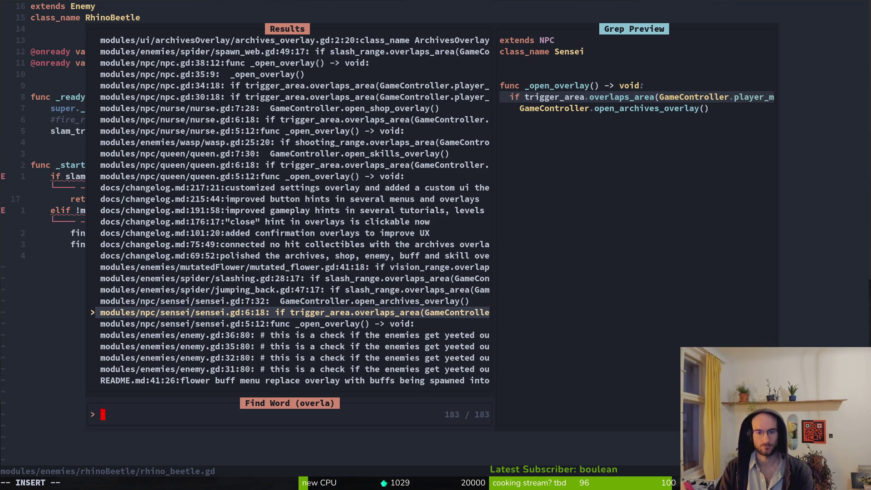
{"action": "key", "text": "Up"}
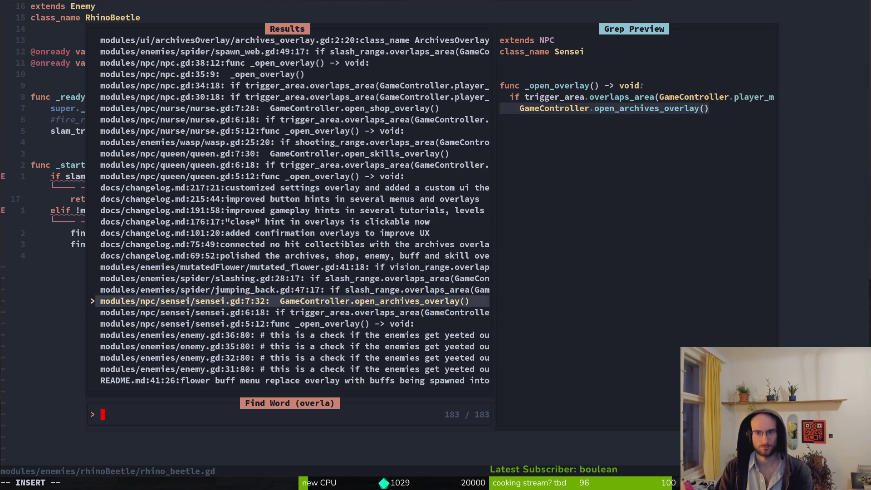
{"action": "key", "text": "Down"}
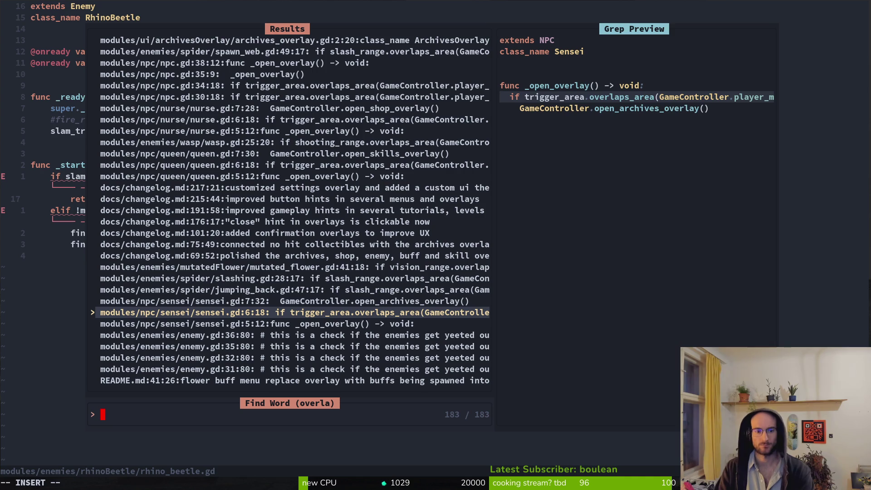
{"action": "key", "text": "Down"}
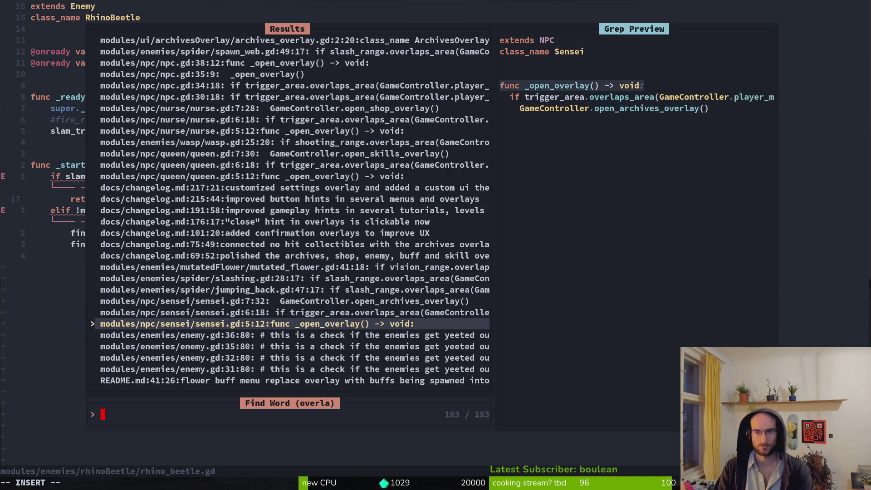
{"action": "key", "text": "Return"}
{"action": "key", "text": "y"}
{"action": "key", "text": "i"}
{"action": "key", "text": "w"}
{"action": "key", "text": "space"}
{"action": "key", "text": "p"}
{"action": "key", "text": "s"}
{"action": "key", "text": "ctrl+r"}
{"action": "key", "text": "quotedbl"}
{"action": "key", "text": "Return"}
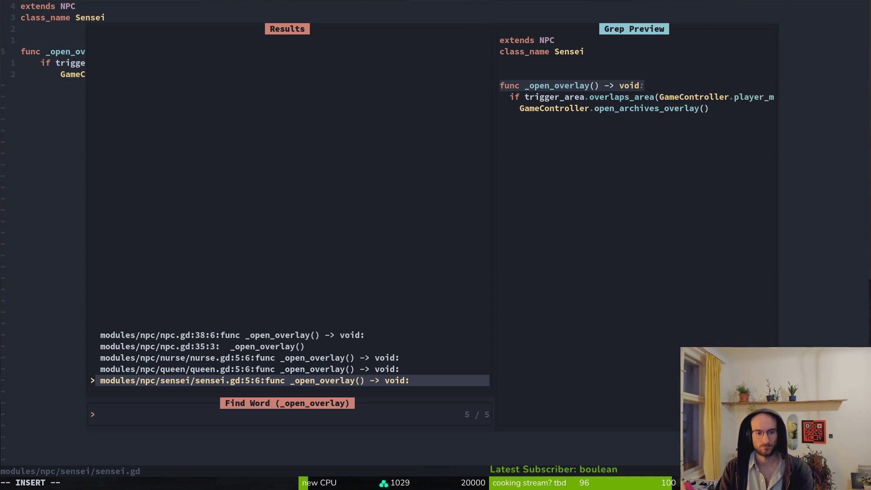
{"action": "key", "text": "Up"}
{"action": "key", "text": "Up"}
{"action": "key", "text": "Up"}
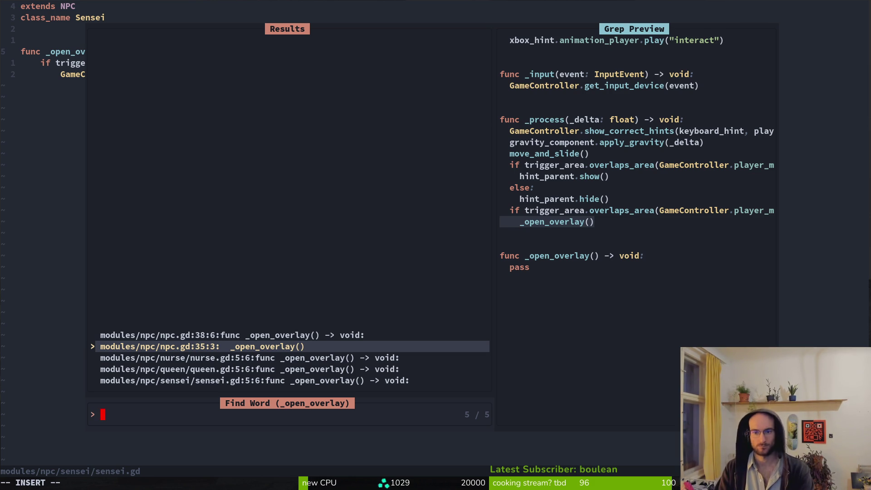
{"action": "key", "text": "Return"}
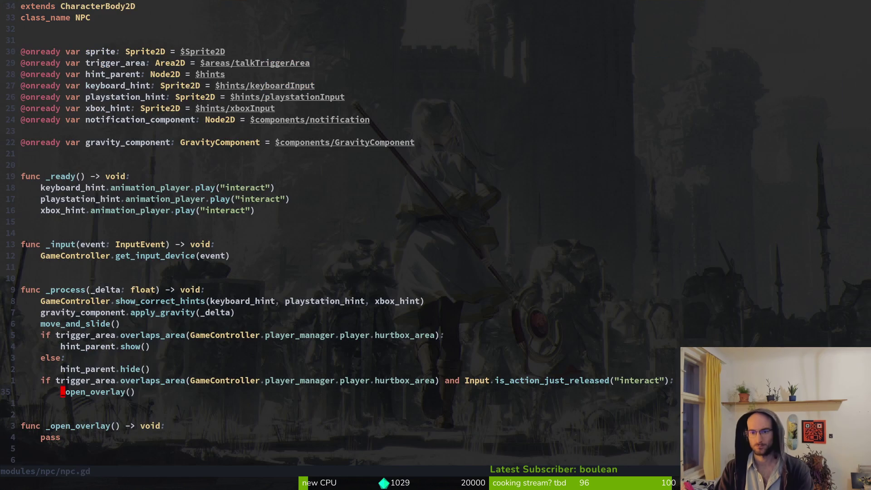
{"action": "key", "text": "shift+v"}
{"action": "key", "text": "k"}
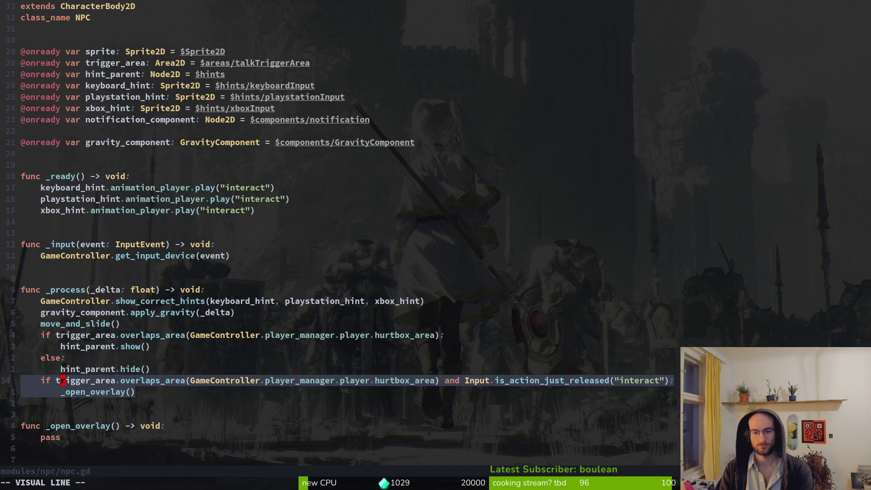
{"action": "key", "text": "k"}
{"action": "key", "text": "k"}
{"action": "key", "text": "k"}
{"action": "key", "text": "k"}
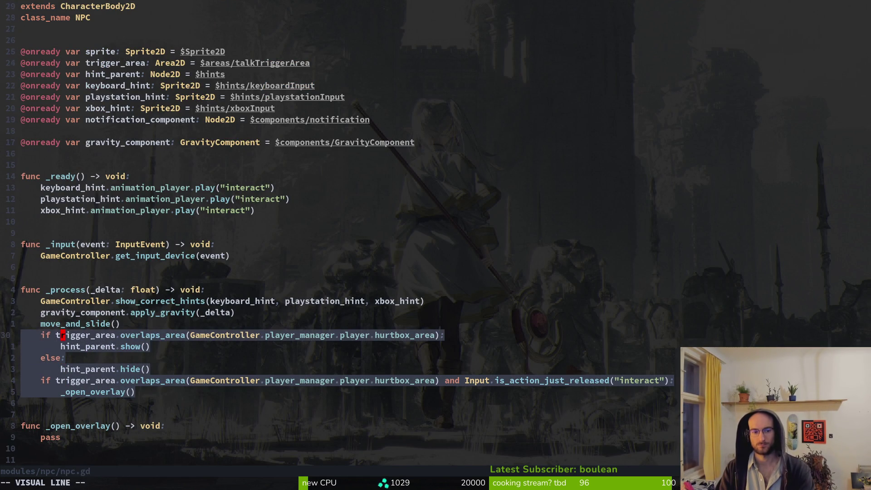
{"action": "key", "text": "y"}
{"action": "key", "text": "ctrl+o"}
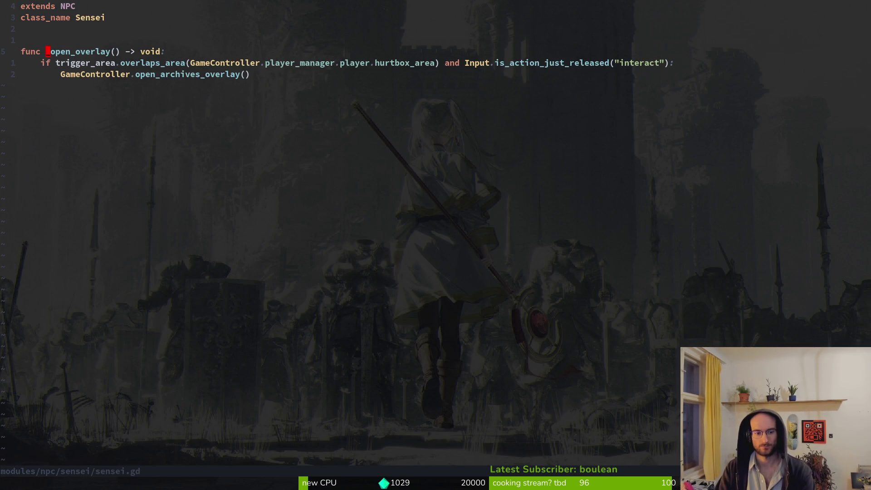
{"action": "key", "text": "ctrl+o"}
{"action": "key", "text": "space"}
{"action": "key", "text": "f"}
{"action": "key", "text": "f"}
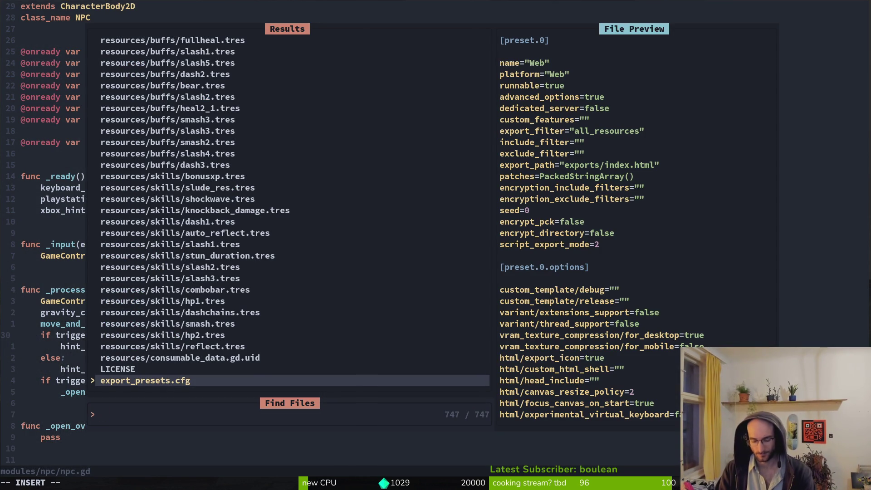
{"action": "type", "text": "slam"}
{"action": "key", "text": "BackSpace"}
{"action": "key", "text": "BackSpace"}
{"action": "key", "text": "BackSpace"}
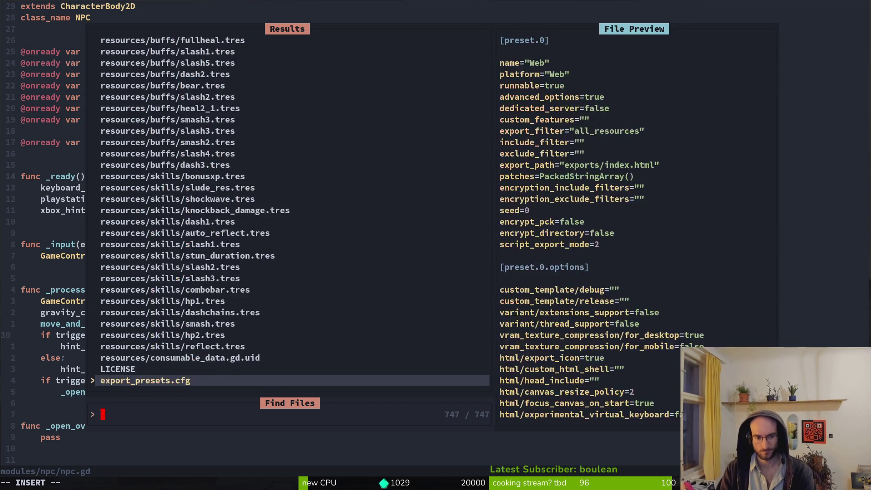
{"action": "type", "text": "rhini"}
{"action": "key", "text": "Return"}
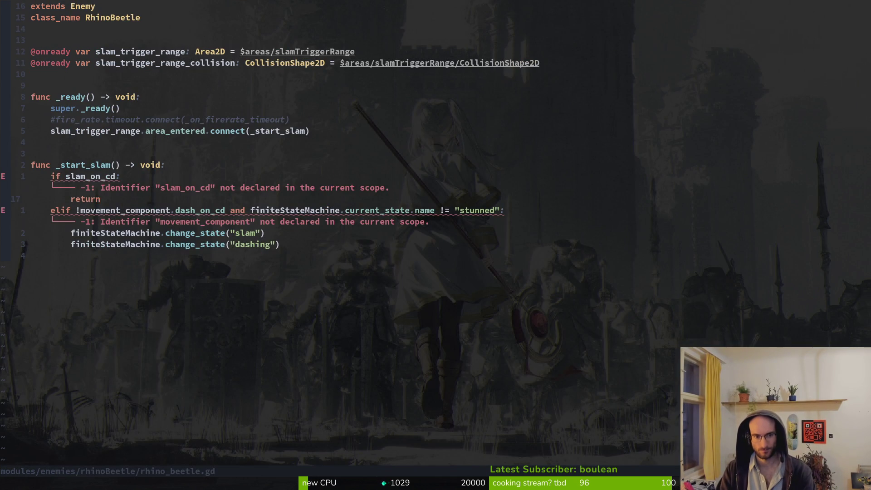
Add a 'var slam_on_cd' declaration below the slam_trigger_range_collision variable.
{"action": "key", "text": "k"}
{"action": "key", "text": "j"}
{"action": "key", "text": "k"}
{"action": "key", "text": "8"}
{"action": "key", "text": "k"}
{"action": "key", "text": "k"}
{"action": "key", "text": "k"}
{"action": "type", "text": "ovar sla"}
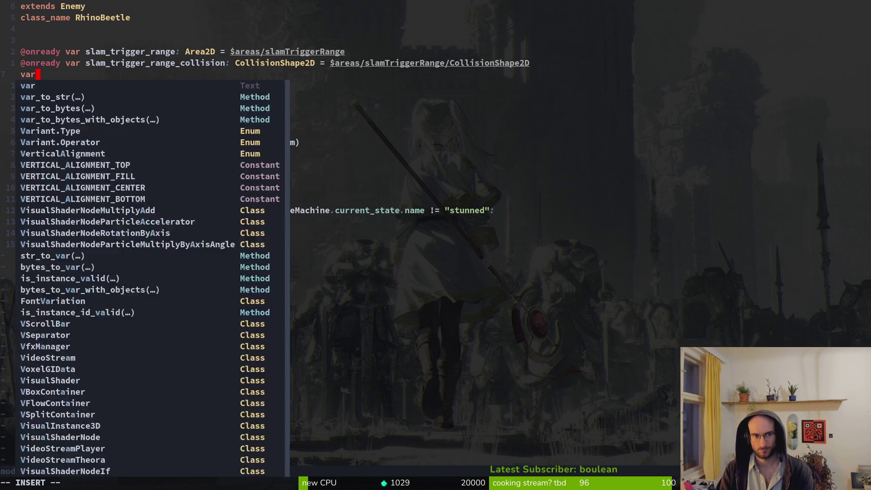
{"action": "type", "text": "m_"}
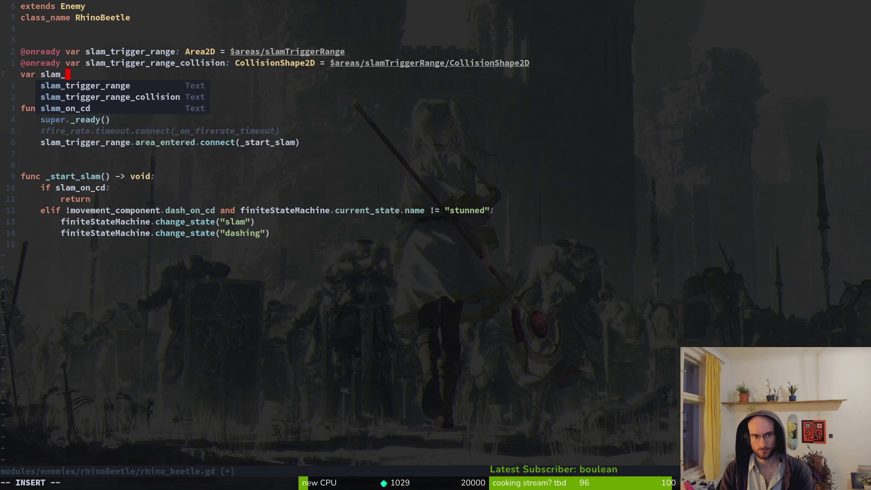
{"action": "type", "text": "on_cd"}
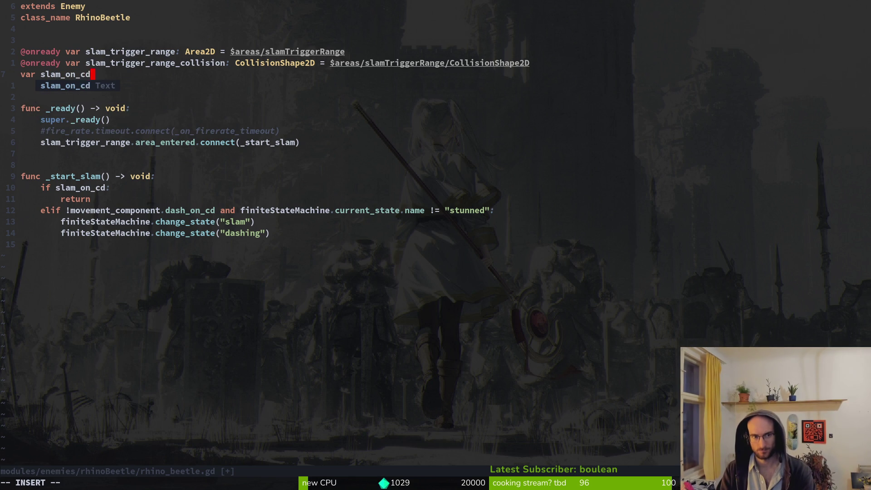
{"action": "key", "text": "Escape"}
{"action": "key", "text": "1"}
{"action": "key", "text": "0"}
{"action": "key", "text": "j"}
Type slam_on_cd as bool defaulting to false, save, and switch back to Godot.
{"action": "key", "text": "k"}
{"action": "key", "text": "k"}
{"action": "key", "text": "k"}
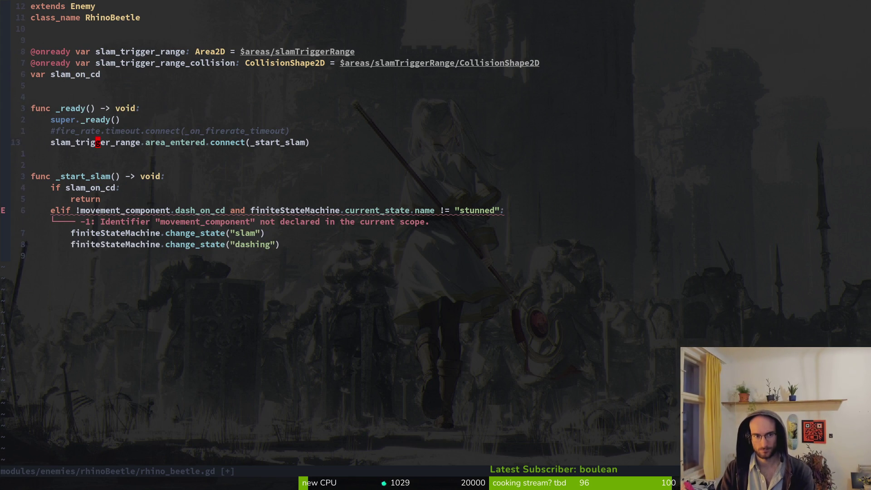
{"action": "type", "text": "A"}
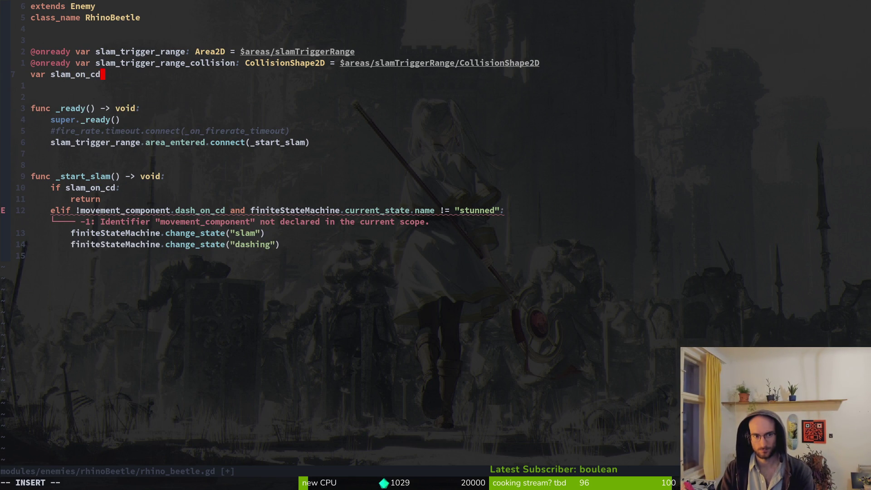
{"action": "type", "text": ": bool = false"}
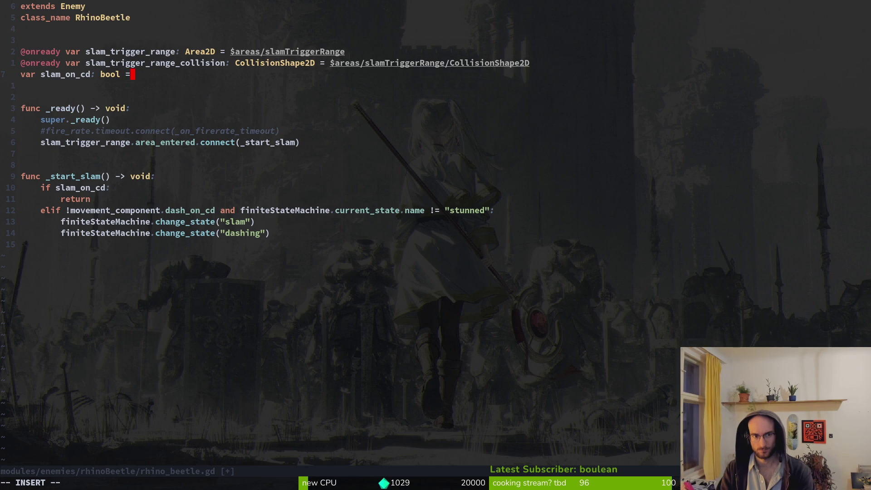
{"action": "key", "text": "Escape"}
{"action": "type", "text": ":w"}
{"action": "key", "text": "Return"}
{"action": "key", "text": "j"}
{"action": "key", "text": "j"}
{"action": "key", "text": "j"}
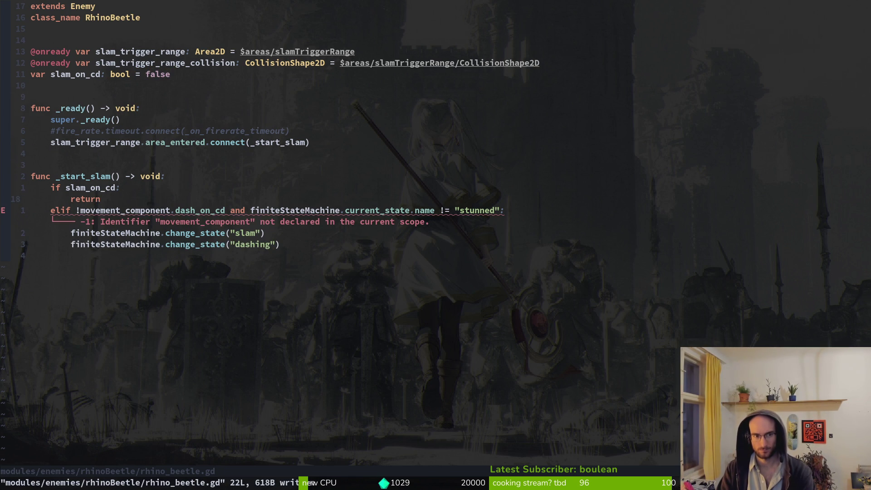
{"action": "key", "text": "alt+Tab"}
{"action": "left_click", "coordinate": [15, 172]}
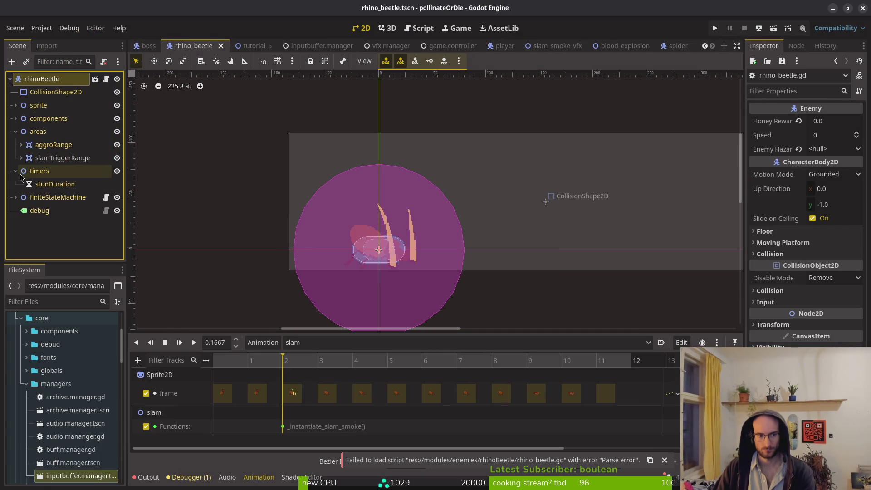
Add a Timer named slamCd under the rhino beetle's timers node.
{"action": "left_click", "coordinate": [56, 173]}
{"action": "key", "text": "ctrl+a"}
{"action": "type", "text": "timer"}
{"action": "key", "text": "Return"}
{"action": "key", "text": "F2"}
{"action": "type", "text": "slam"}
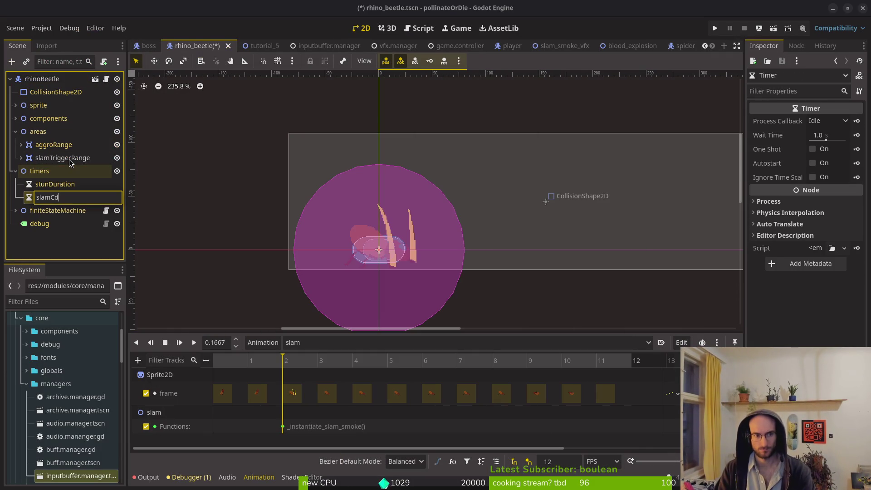
{"action": "type", "text": "Cd"}
{"action": "key", "text": "Return"}
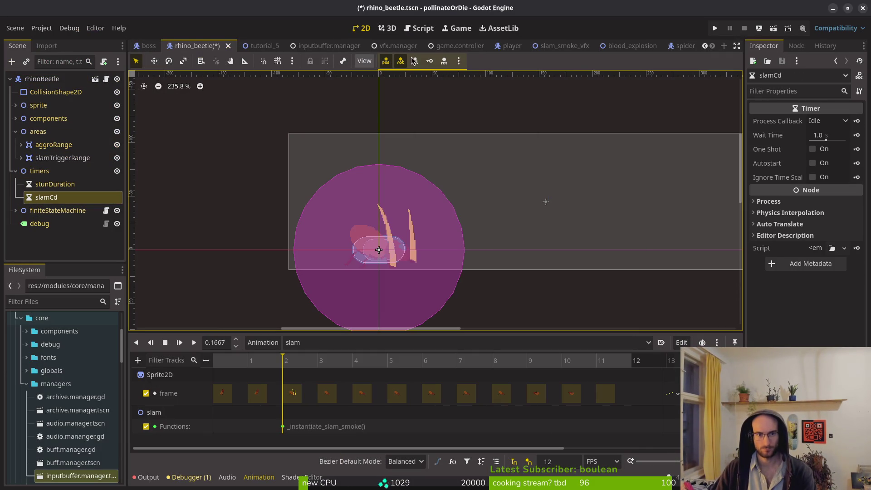
Look at the timers node in the spider scene.
{"action": "scroll", "coordinate": [633, 50], "scroll_direction": "up", "scroll_amount": 1}
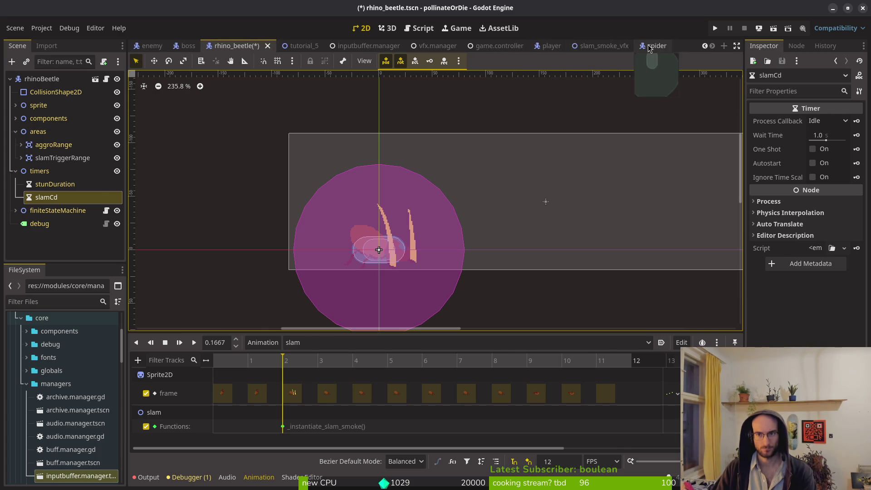
{"action": "left_click", "coordinate": [653, 46]}
{"action": "left_click", "coordinate": [16, 171]}
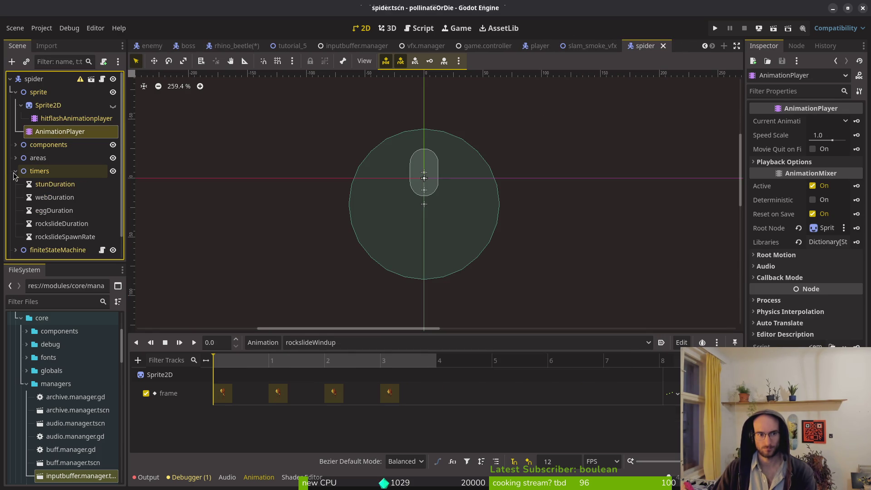
{"action": "left_click", "coordinate": [14, 172]}
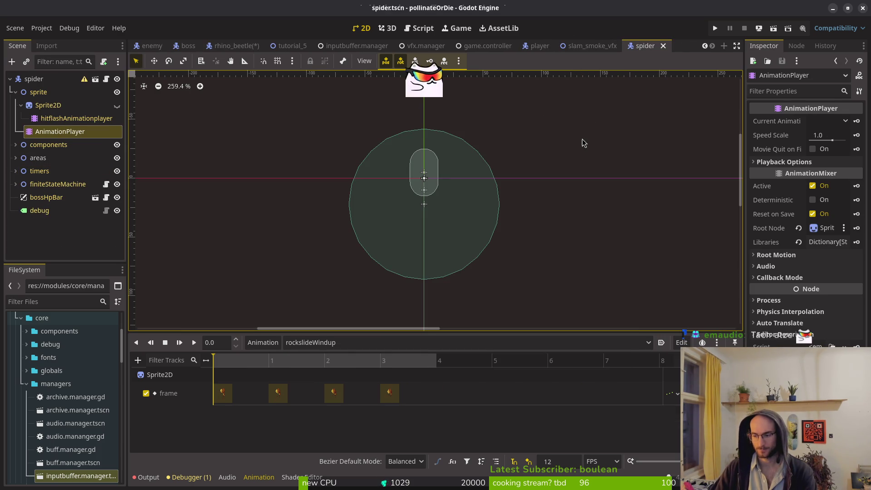
Close six unneeded scene tabs.
{"action": "middle_click", "coordinate": [535, 49]}
{"action": "middle_click", "coordinate": [540, 50]}
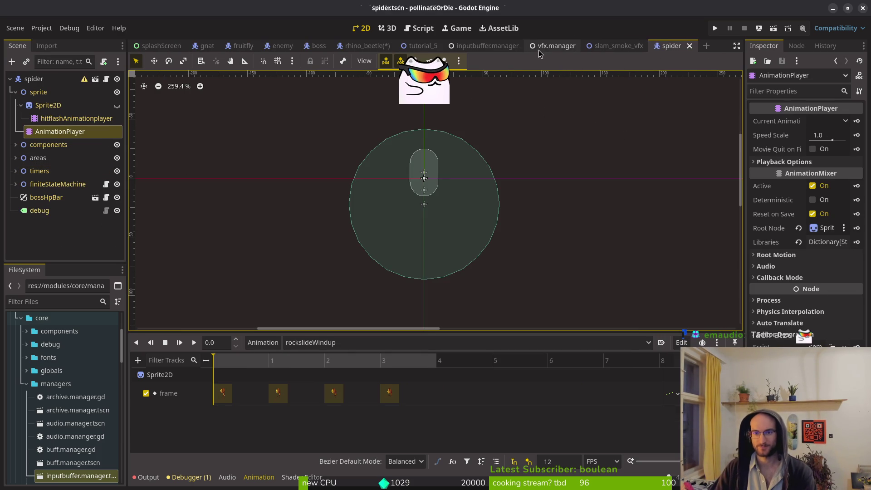
{"action": "middle_click", "coordinate": [561, 45]}
{"action": "middle_click", "coordinate": [559, 46]}
{"action": "middle_click", "coordinate": [483, 46]}
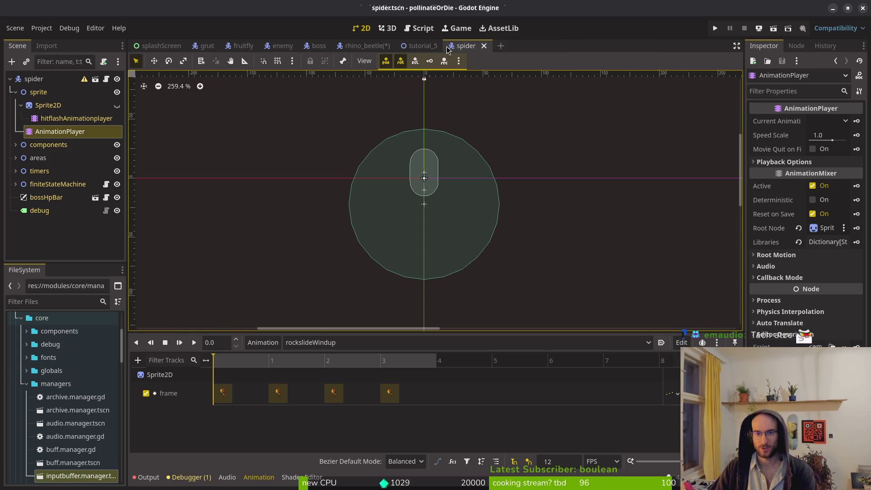
{"action": "middle_click", "coordinate": [419, 46]}
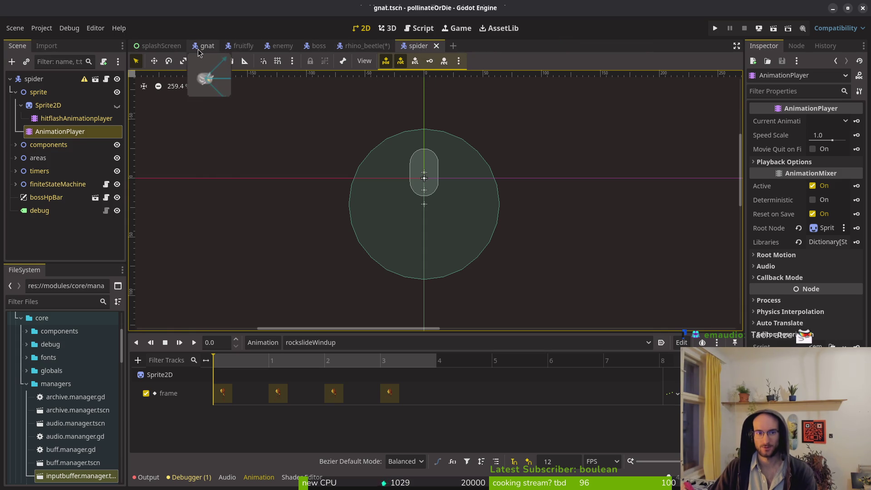
Inspect the timers nodes in the gnat and fruitfly scenes.
{"action": "left_click", "coordinate": [199, 49]}
{"action": "scroll", "coordinate": [64, 159], "scroll_direction": "down", "scroll_amount": 5}
{"action": "left_click", "coordinate": [15, 180]}
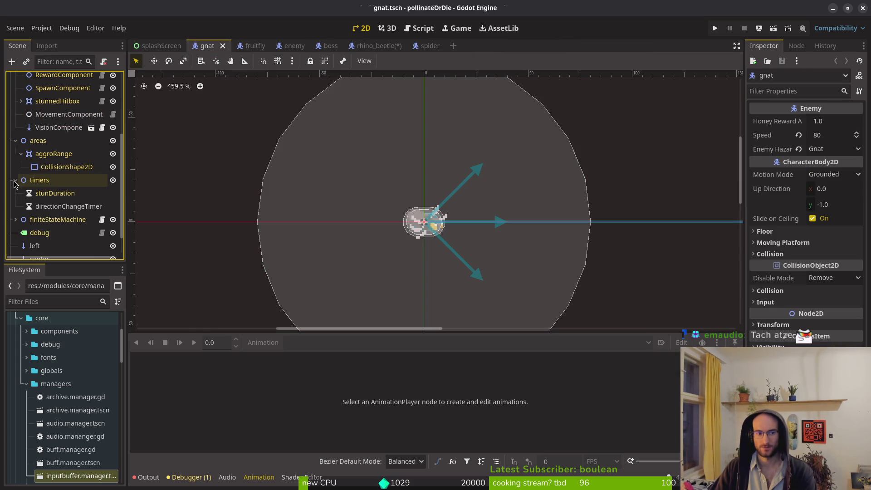
{"action": "left_click", "coordinate": [244, 45]}
{"action": "scroll", "coordinate": [37, 172], "scroll_direction": "down", "scroll_amount": 2}
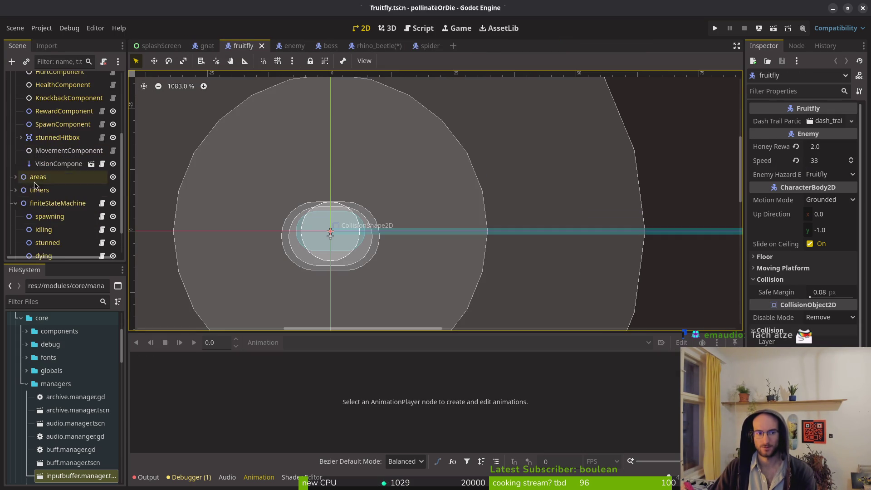
{"action": "scroll", "coordinate": [18, 204], "scroll_direction": "up", "scroll_amount": 2}
{"action": "left_click", "coordinate": [15, 219]}
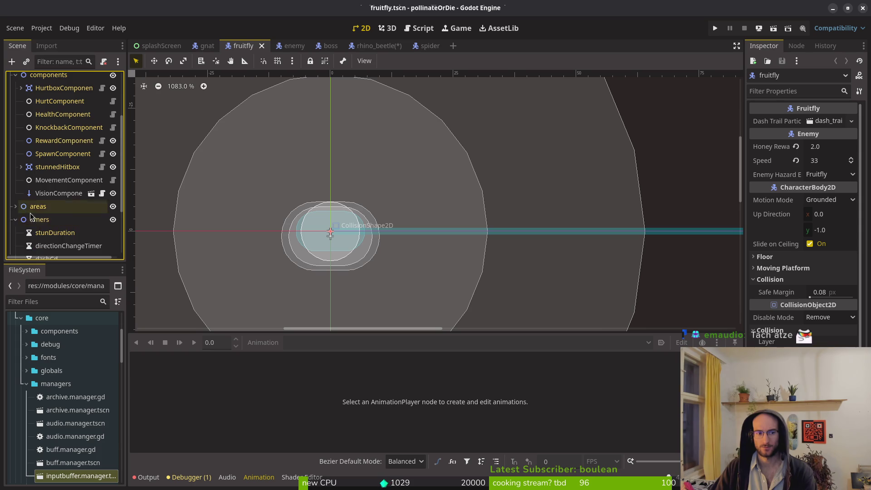
{"action": "scroll", "coordinate": [23, 215], "scroll_direction": "down", "scroll_amount": 5}
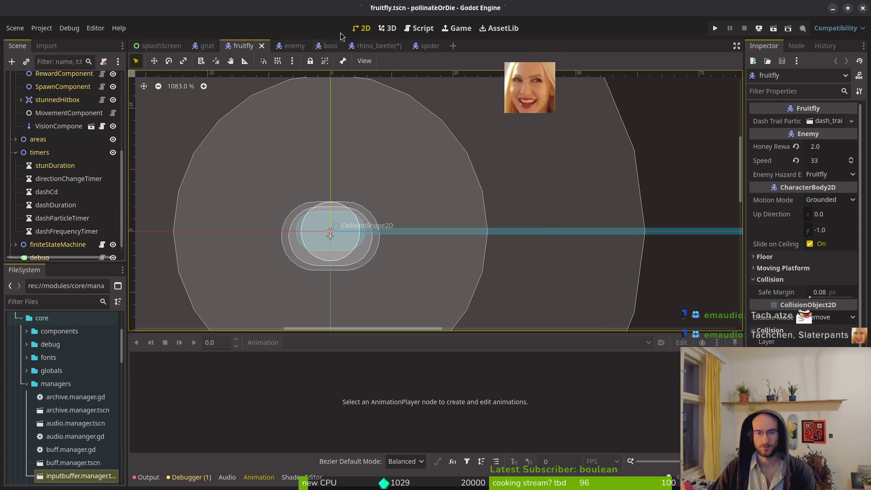
Close the fruitfly, gnat, enemy, boss and splashScreen scenes.
{"action": "left_click", "coordinate": [262, 45]}
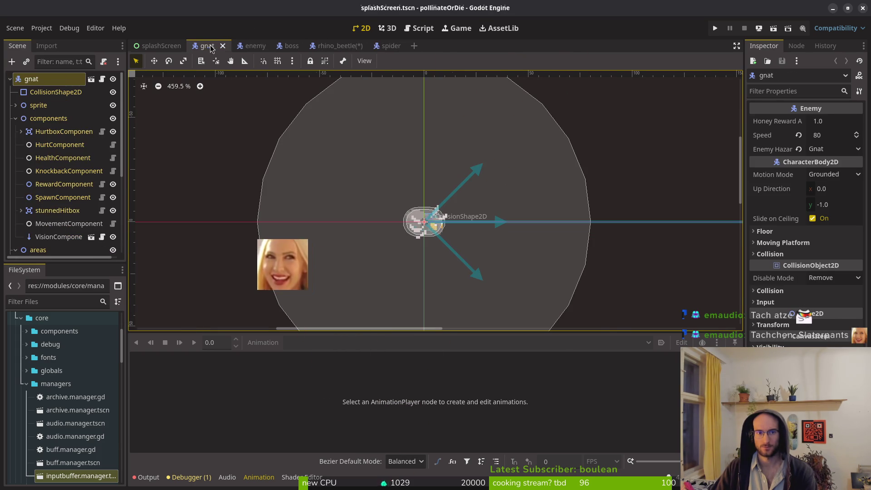
{"action": "middle_click", "coordinate": [211, 47]}
{"action": "middle_click", "coordinate": [211, 47]}
{"action": "middle_click", "coordinate": [211, 47]}
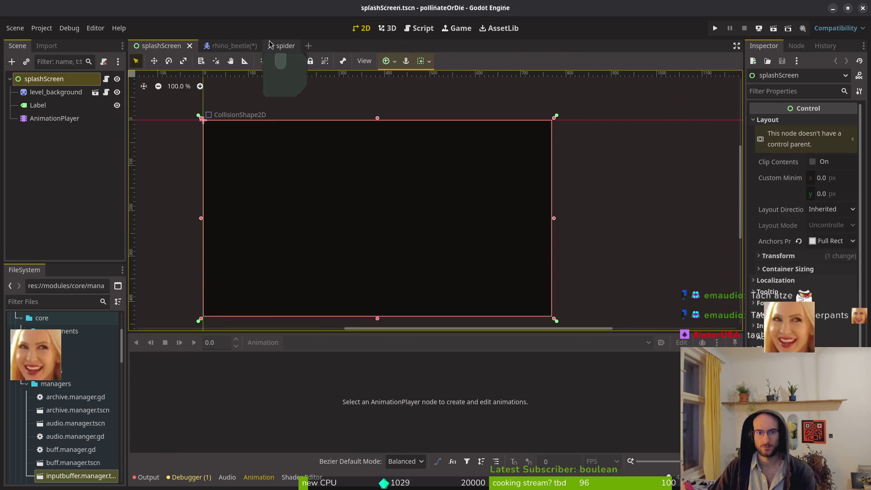
{"action": "middle_click", "coordinate": [173, 46]}
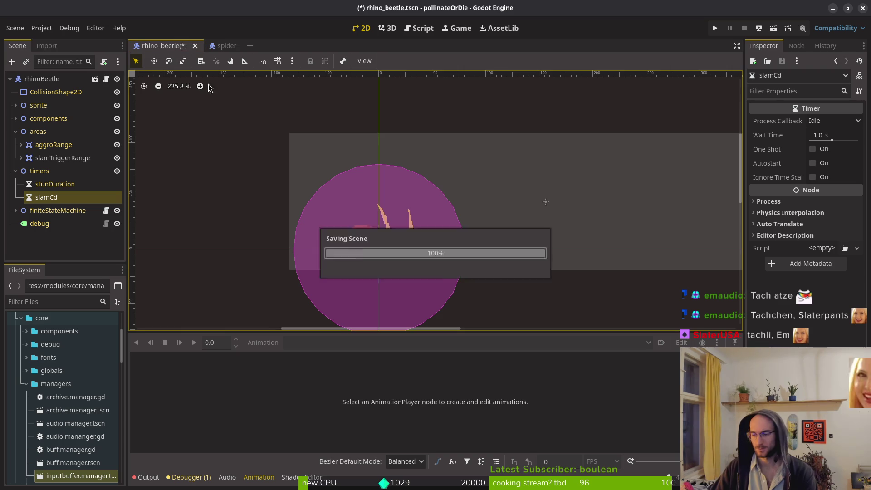
Set the slamCd Timer's Wait Time to 10 and save the rhino_beetle scene.
{"action": "key", "text": "ctrl+s"}
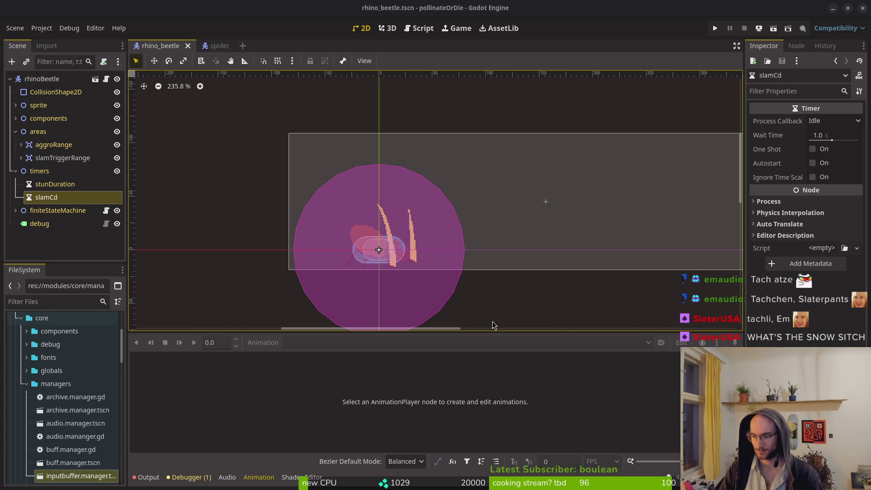
{"action": "left_click", "coordinate": [84, 245]}
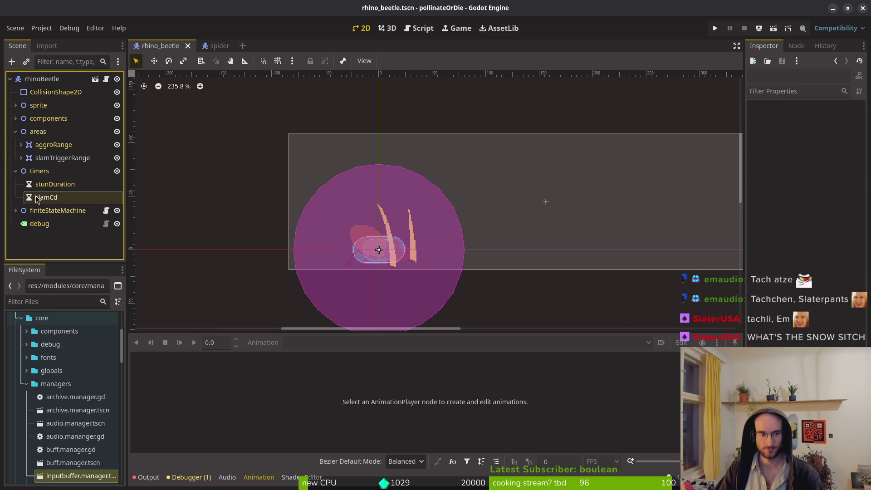
{"action": "left_click", "coordinate": [13, 171]}
{"action": "left_click", "coordinate": [15, 175]}
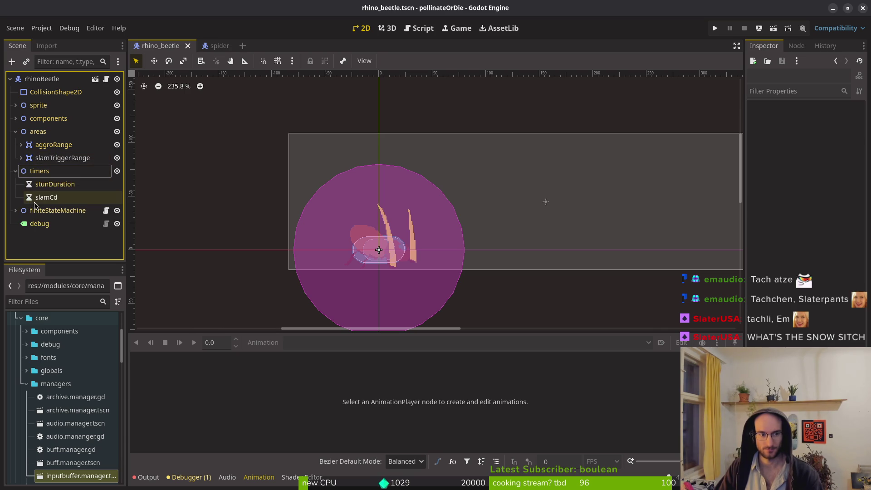
{"action": "left_click", "coordinate": [64, 197]}
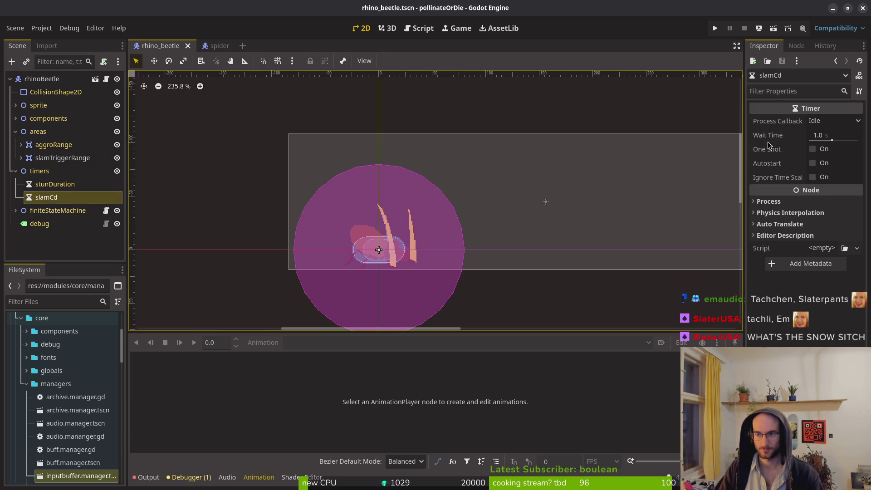
{"action": "left_click", "coordinate": [826, 138]}
{"action": "type", "text": "10"}
{"action": "key", "text": "Return"}
{"action": "key", "text": "ctrl+s"}
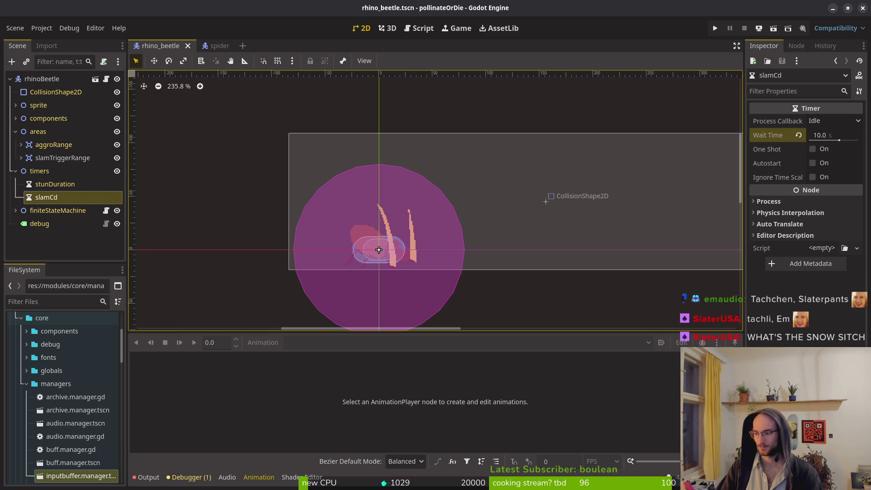
{"action": "key", "text": "alt+Tab"}
Duplicate the slam_trigger_range declaration line in rhino_beetle.gd.
{"action": "key", "text": "k"}
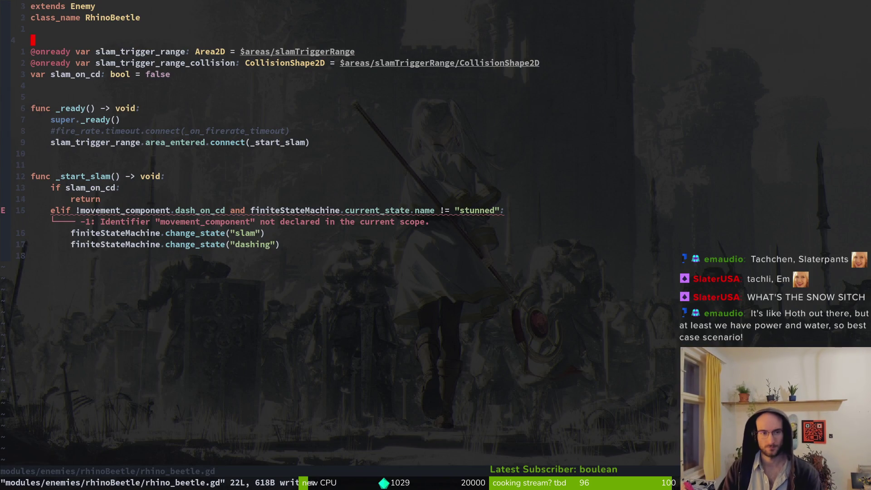
{"action": "key", "text": "shift+v"}
{"action": "key", "text": "y"}
{"action": "key", "text": "p"}
{"action": "key", "text": "space"}
{"action": "key", "text": "f"}
{"action": "key", "text": "f"}
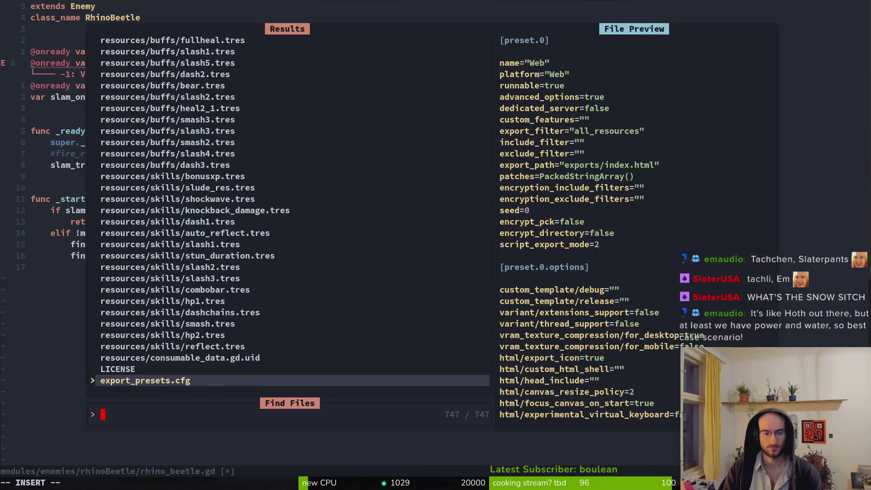
{"action": "type", "text": "frui"}
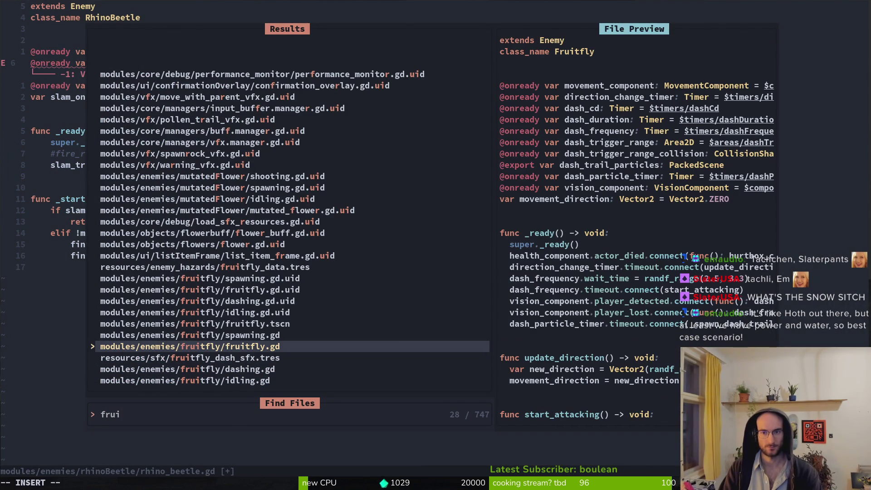
{"action": "key", "text": "Escape"}
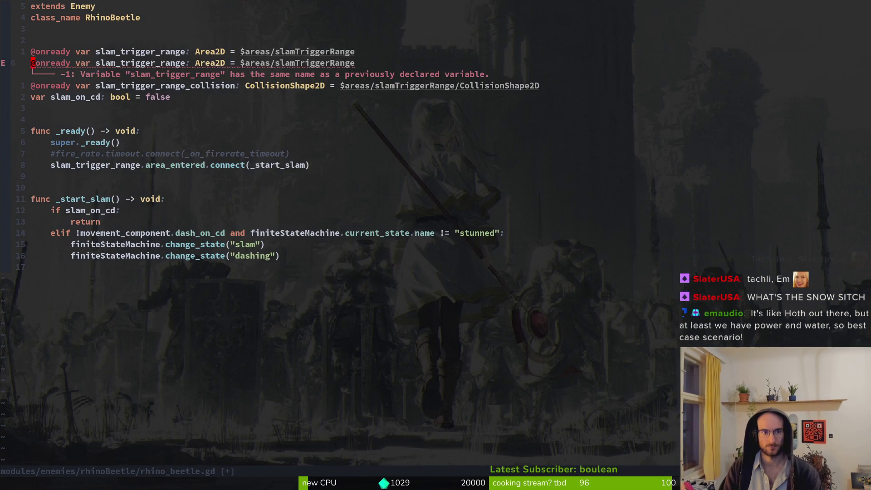
Turn the copy into slam_cd: Timer = $timers/slamCd and save.
{"action": "type", "text": "kwe"}
{"action": "type", "text": "ciwslam_cd"}
{"action": "key", "text": "Escape"}
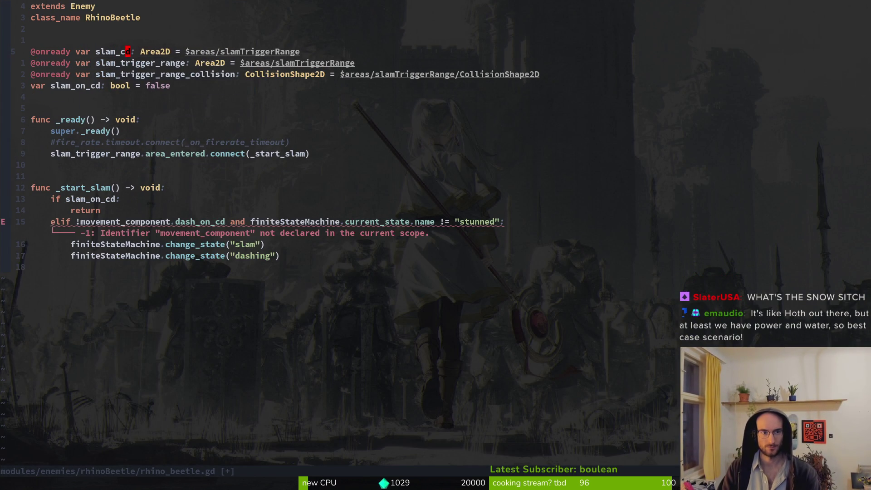
{"action": "key", "text": "w"}
{"action": "key", "text": "w"}
{"action": "type", "text": "ciwTimer"}
{"action": "key", "text": "Escape"}
{"action": "key", "text": "w"}
{"action": "key", "text": "w"}
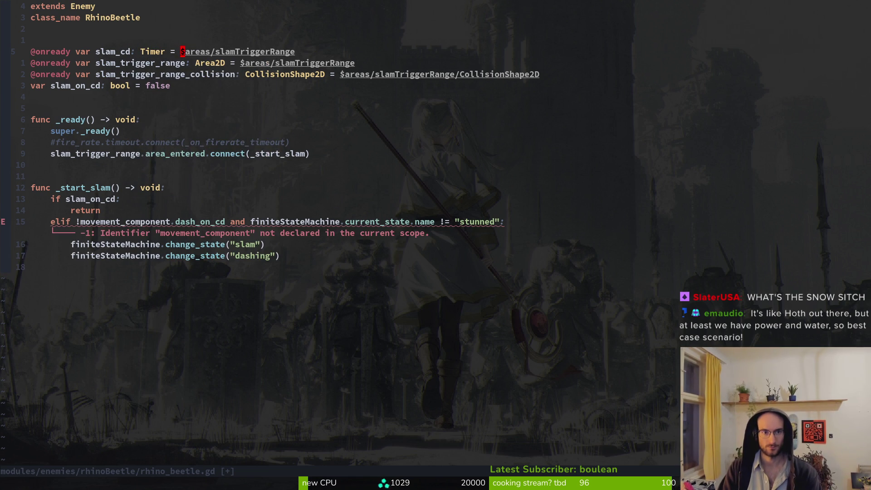
{"action": "type", "text": "lciwtimers"}
{"action": "key", "text": "Escape"}
{"action": "key", "text": "w"}
{"action": "key", "text": "w"}
{"action": "type", "text": "ciwsl"}
{"action": "key", "text": "Return"}
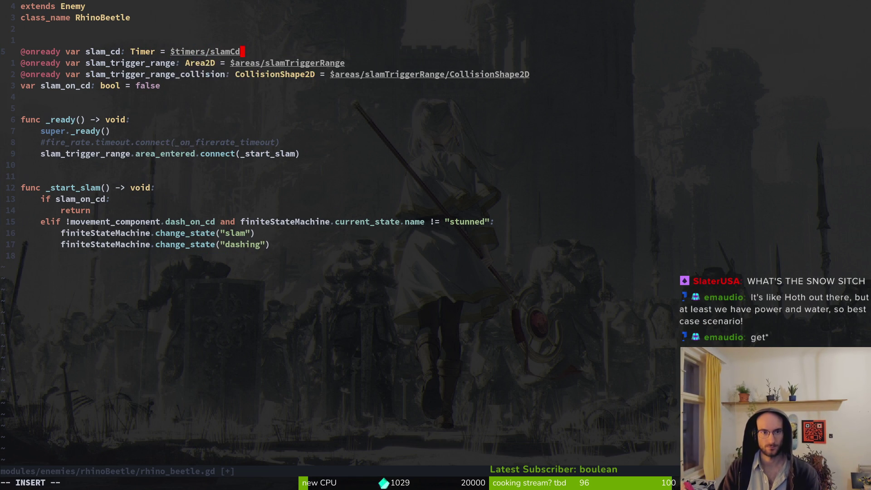
{"action": "key", "text": "Escape"}
{"action": "type", "text": ":w"}
{"action": "key", "text": "Return"}
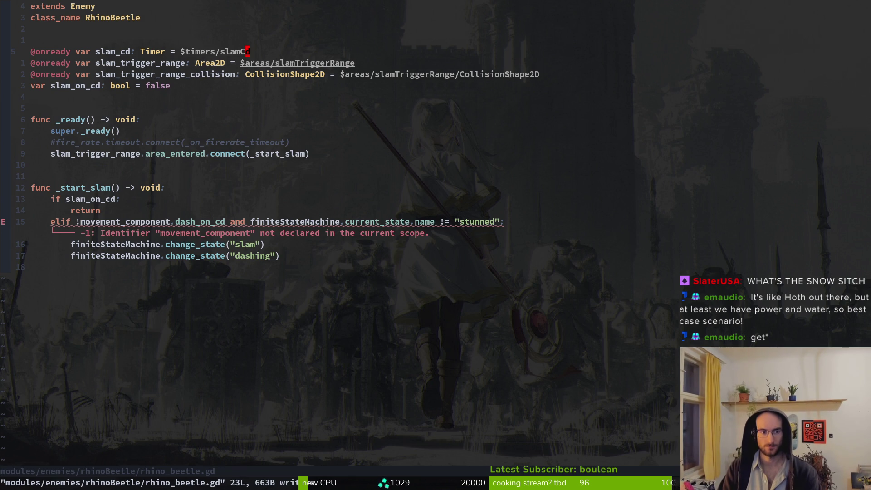
Replace movement_component.dash_on_cd with slam_on_cd in the elif condition.
{"action": "key", "text": "1"}
{"action": "key", "text": "5"}
{"action": "key", "text": "j"}
{"action": "key", "text": "b"}
{"action": "key", "text": "b"}
{"action": "key", "text": "c"}
{"action": "key", "text": "w"}
{"action": "key", "text": "Left"}
{"action": "key", "text": "ctrl+w"}
{"action": "type", "text": "sl"}
{"action": "key", "text": "Tab"}
{"action": "key", "text": "Return"}
{"action": "key", "text": "l"}
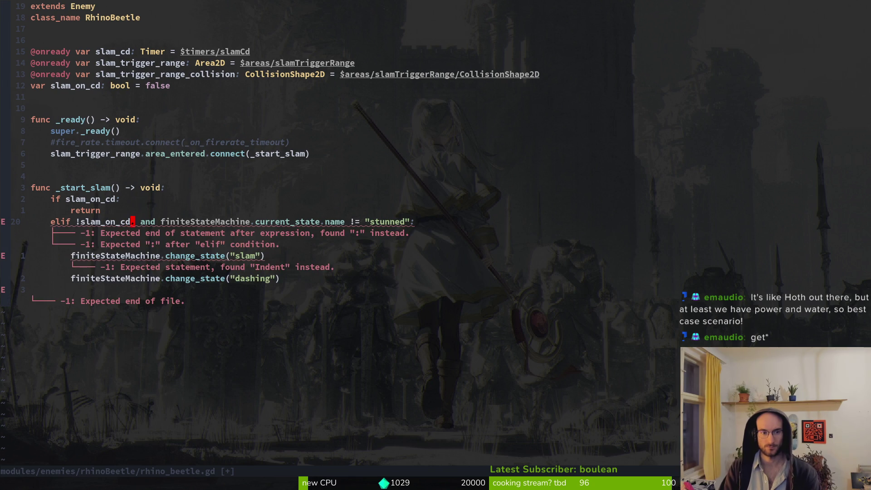
{"action": "key", "text": "x"}
{"action": "key", "text": "w"}
{"action": "key", "text": "w"}
{"action": "key", "text": "w"}
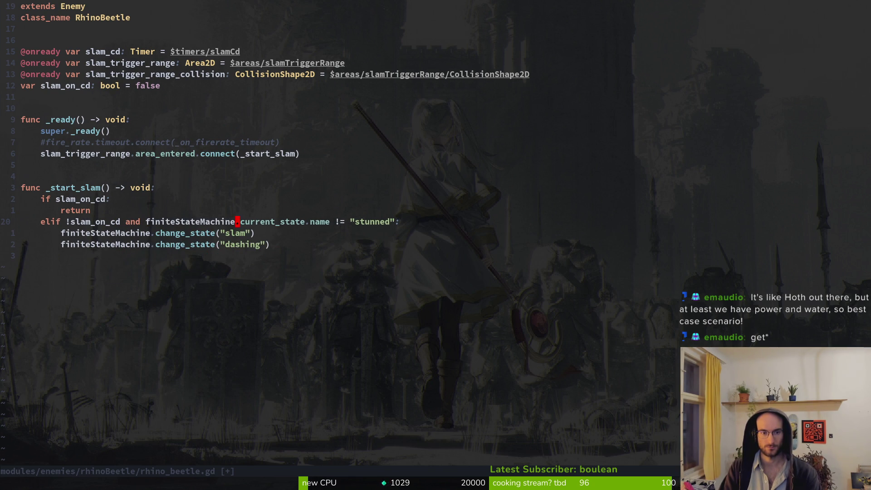
Delete the line that changes state to dashing and save.
{"action": "key", "text": "j"}
{"action": "key", "text": "j"}
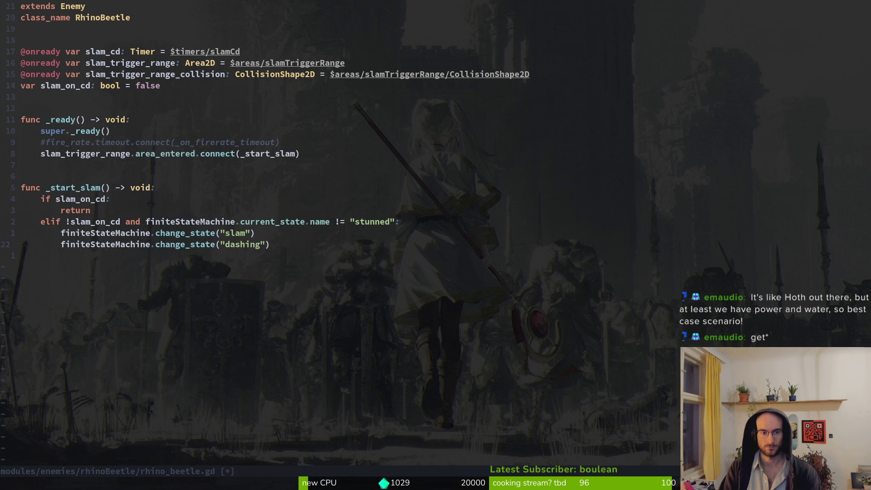
{"action": "key", "text": "d"}
{"action": "key", "text": "d"}
{"action": "type", "text": ":w"}
{"action": "key", "text": "Return"}
{"action": "key", "text": "k"}
{"action": "key", "text": "k"}
Remove the extra stunned-state check from the elif condition and save.
{"action": "key", "text": "w"}
{"action": "key", "text": "w"}
{"action": "key", "text": "w"}
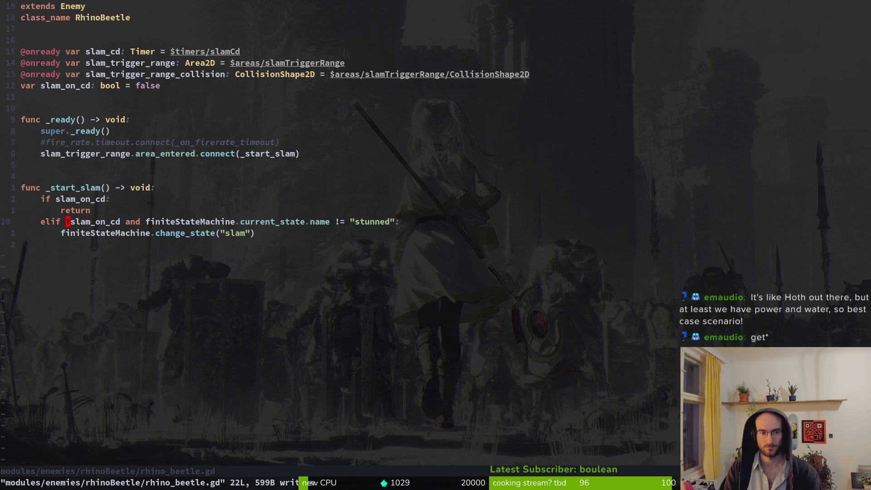
{"action": "key", "text": "v"}
{"action": "key", "text": "w"}
{"action": "key", "text": "w"}
{"action": "key", "text": "w"}
{"action": "key", "text": "w"}
{"action": "key", "text": "w"}
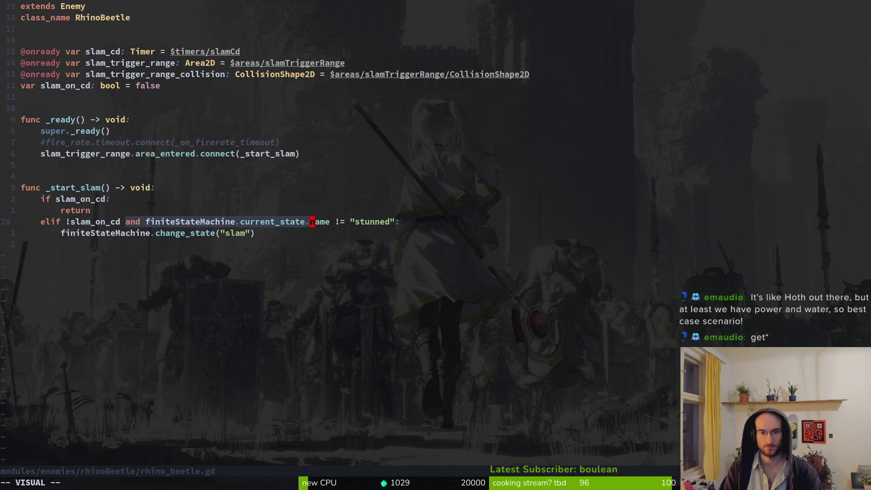
{"action": "key", "text": "d"}
{"action": "key", "text": "i"}
{"action": "key", "text": "BackSpace"}
{"action": "key", "text": "Escape"}
{"action": "type", "text": ":w"}
{"action": "key", "text": "Return"}
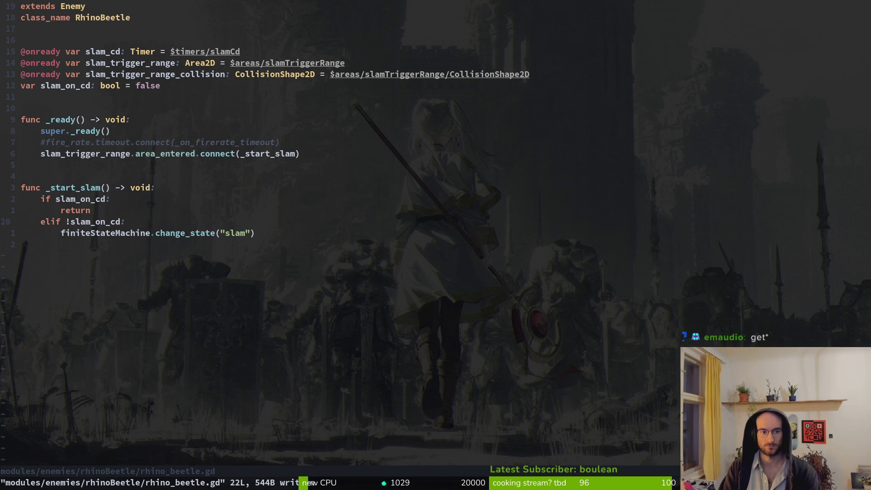
Rewrite the elif line as a plain else: and save.
{"action": "key", "text": "b"}
{"action": "key", "text": "h"}
{"action": "key", "text": "i"}
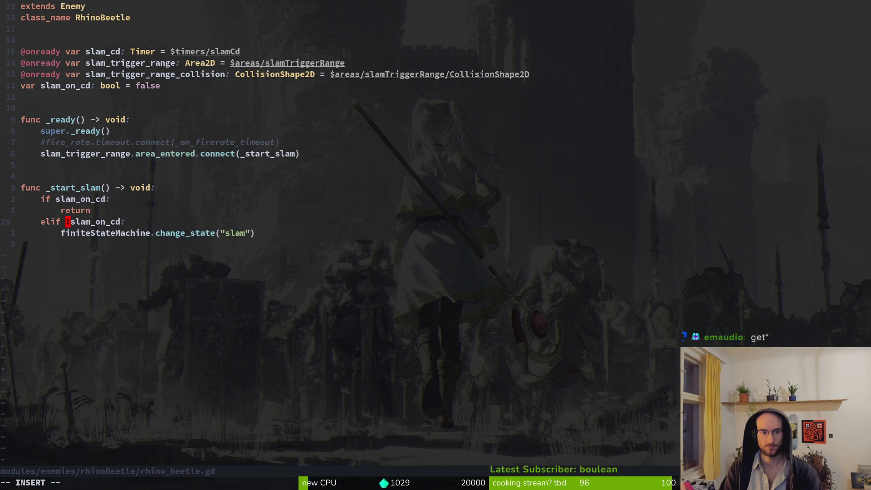
{"action": "key", "text": "BackSpace"}
{"action": "key", "text": "BackSpace"}
{"action": "key", "text": "BackSpace"}
{"action": "key", "text": "BackSpace"}
{"action": "type", "text": "se"}
{"action": "key", "text": "BackSpace"}
{"action": "key", "text": "BackSpace"}
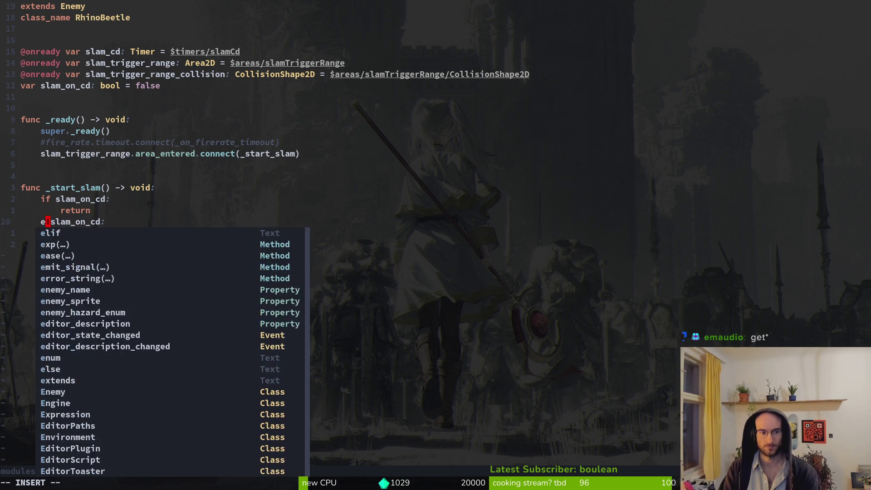
{"action": "type", "text": "lse"}
{"action": "key", "text": "Delete"}
{"action": "key", "text": "Delete"}
{"action": "key", "text": "Delete"}
{"action": "key", "text": "Delete"}
{"action": "key", "text": "Delete"}
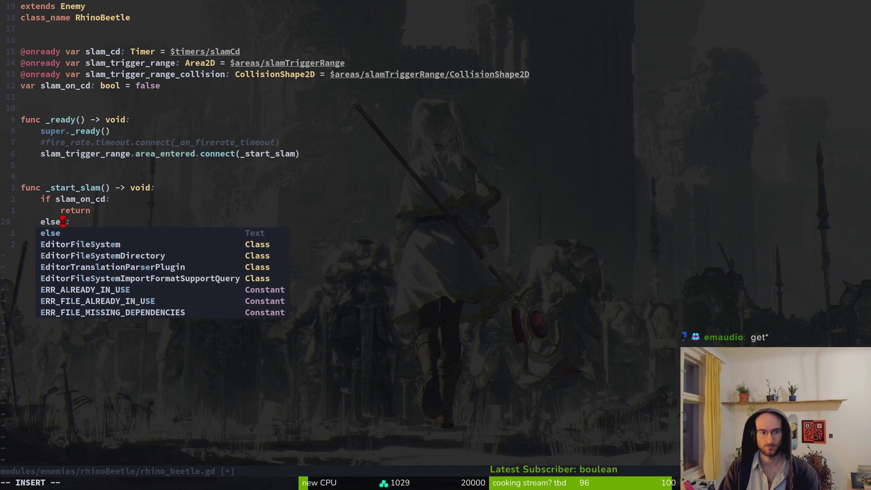
{"action": "key", "text": "Escape"}
{"action": "type", "text": ":w"}
{"action": "key", "text": "Return"}
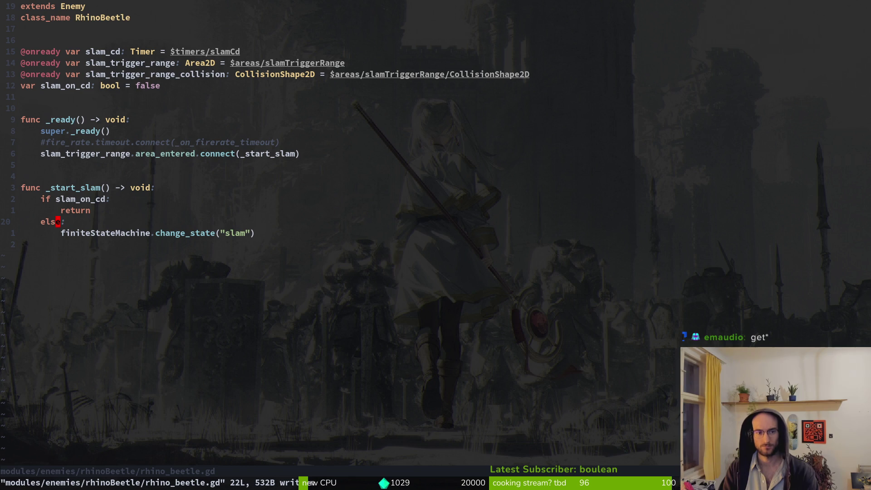
Delete the commented fire_rate line and save the script.
{"action": "key", "text": "k"}
{"action": "key", "text": "k"}
{"action": "key", "text": "k"}
{"action": "key", "text": "k"}
{"action": "key", "text": "k"}
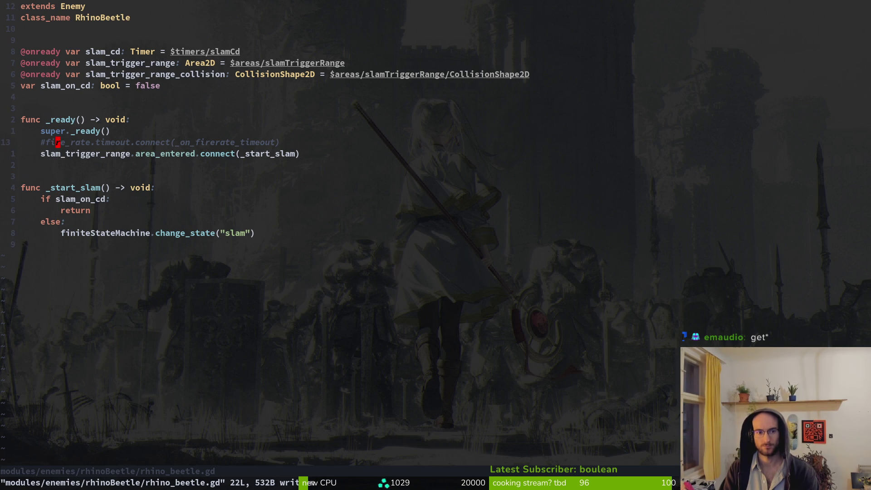
{"action": "key", "text": "d"}
{"action": "key", "text": "d"}
{"action": "type", "text": ":w"}
{"action": "key", "text": "Return"}
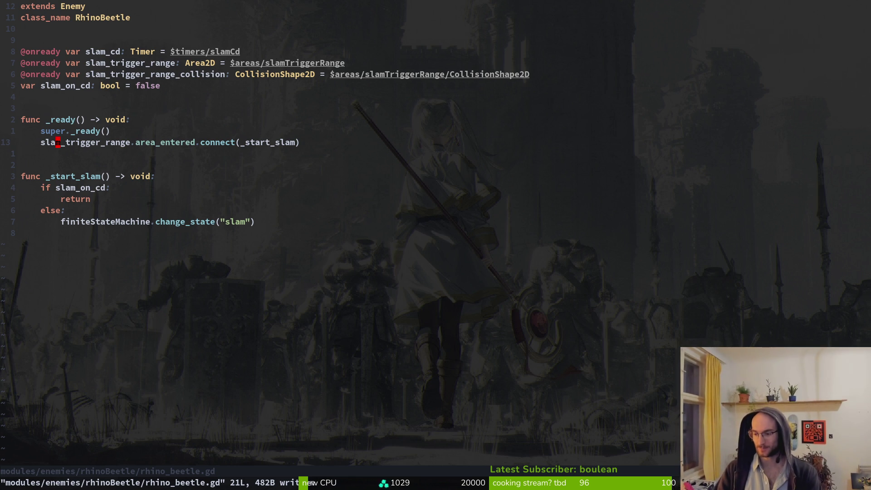
{"action": "key", "text": "alt+Tab"}
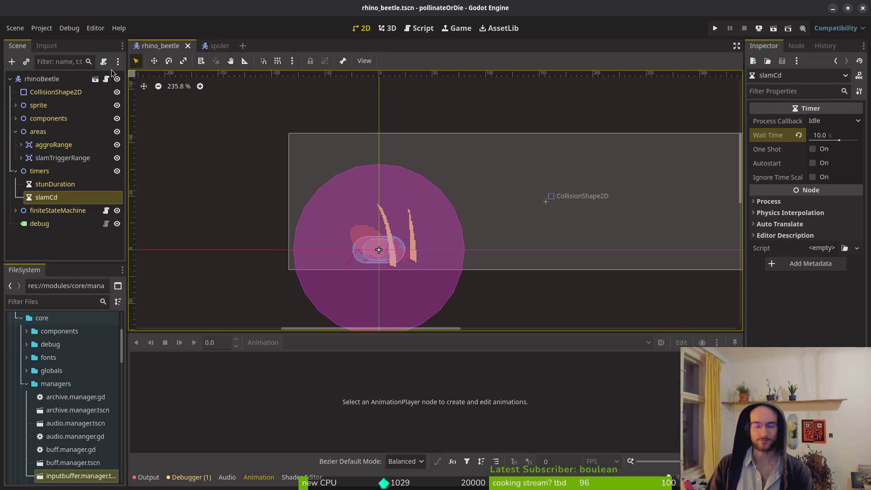
Switch back to rhino_beetle.gd in Neovim.
{"action": "key", "text": "alt+Tab"}
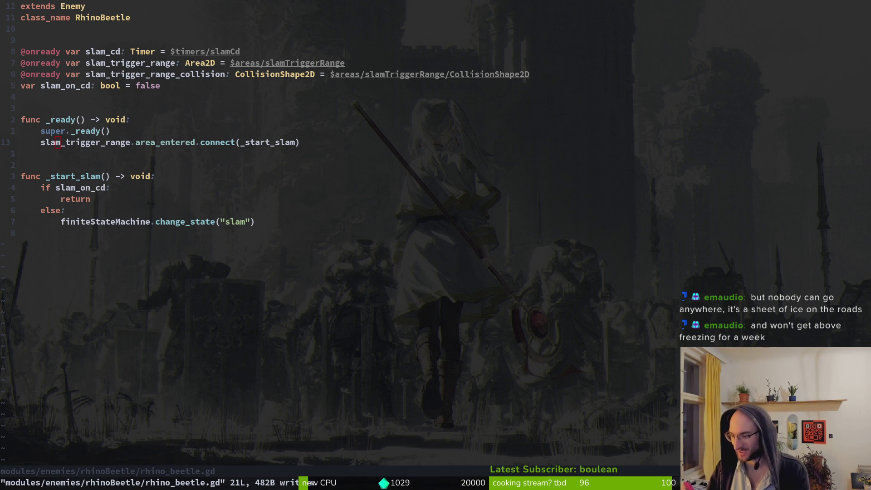
Put the cursor on the blank line after _ready, then run the project from Godot.
{"action": "left_click", "coordinate": [93, 158]}
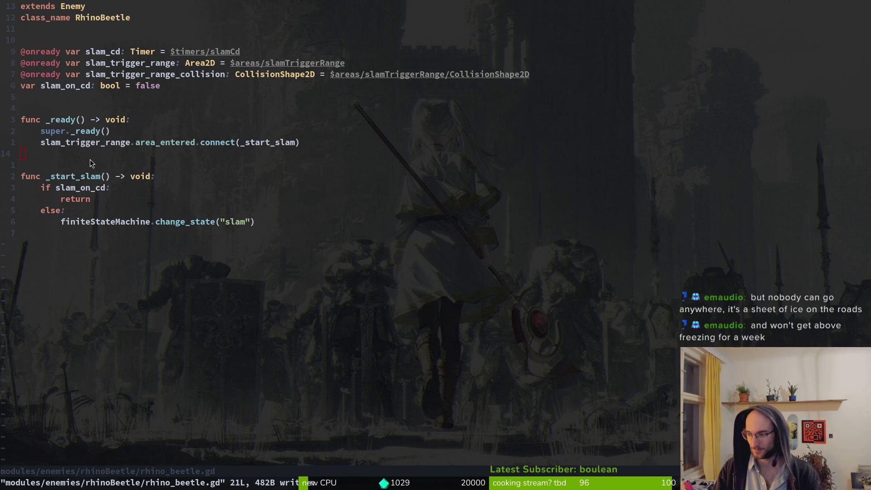
{"action": "key", "text": "alt+Tab"}
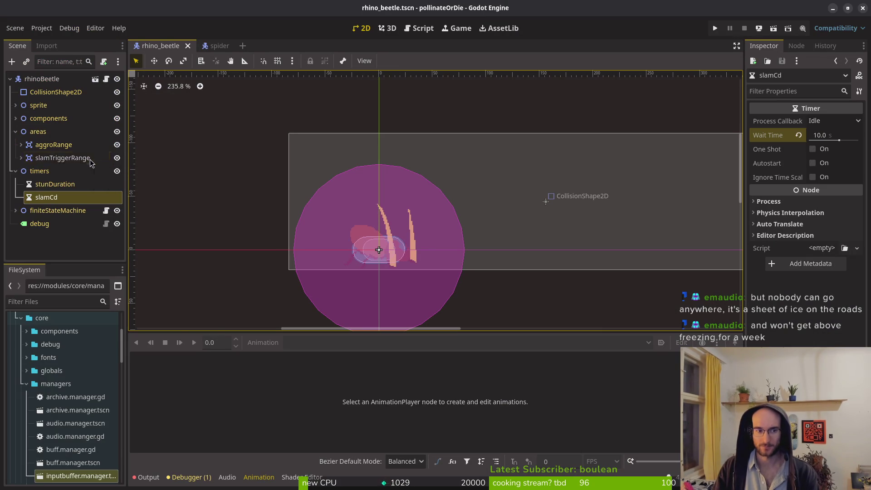
{"action": "left_click", "coordinate": [715, 28]}
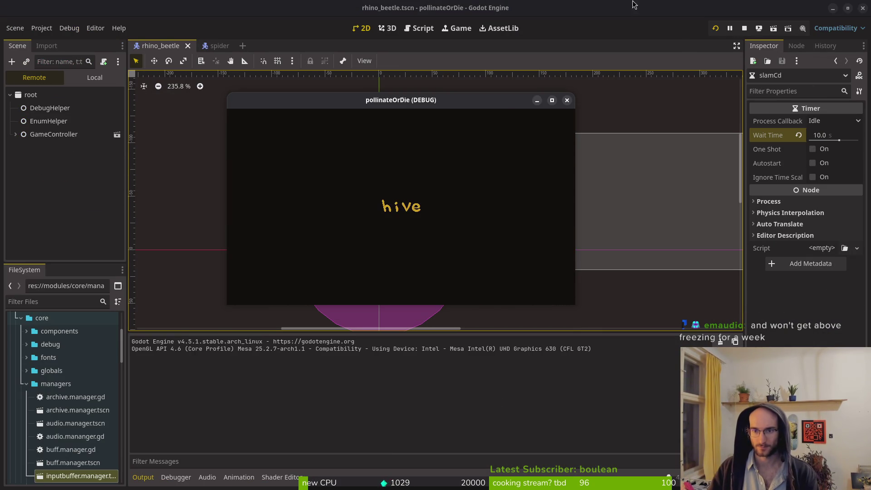
Launch the game, jump in the hub, and start level 5 from level select.
{"action": "key", "text": "super+1"}
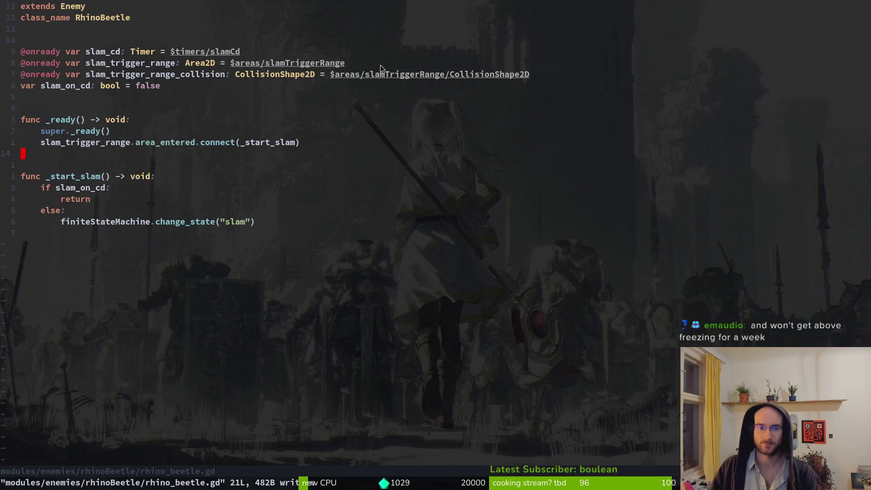
{"action": "key", "text": "super+2"}
{"action": "left_click", "coordinate": [715, 29]}
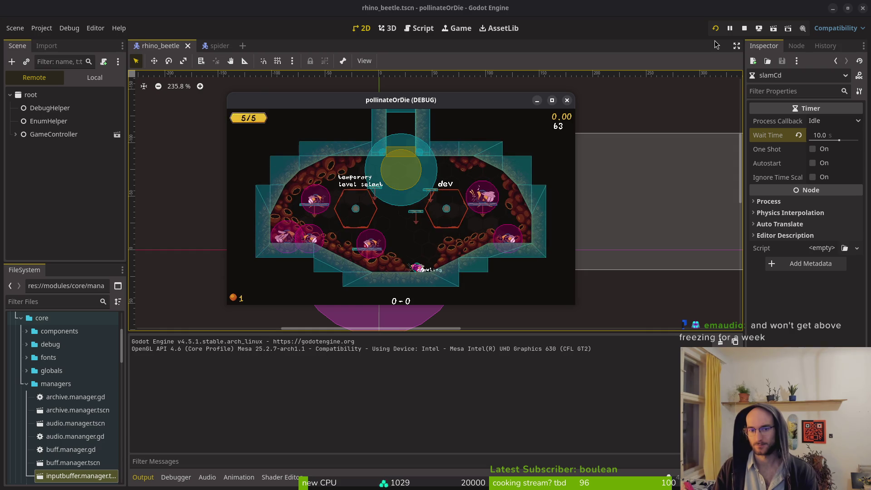
{"action": "key", "text": "space"}
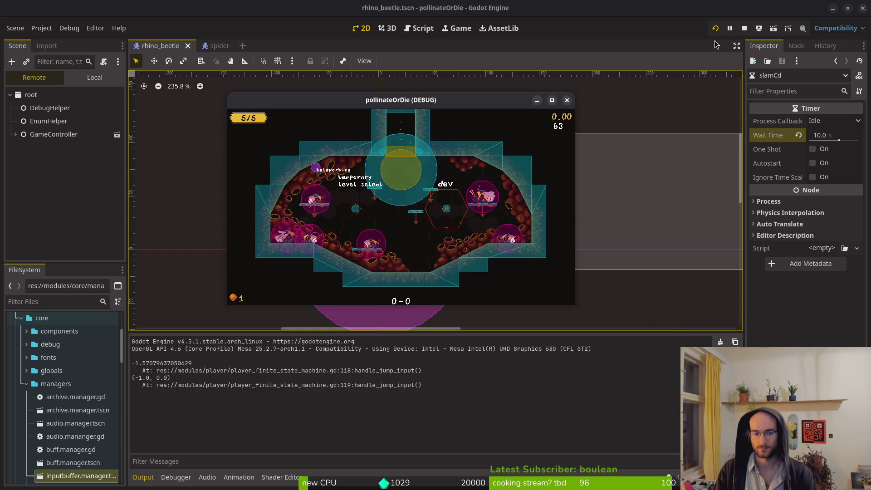
{"action": "key", "text": "Left"}
{"action": "key", "text": "Left"}
{"action": "key", "text": "Left"}
{"action": "key", "text": "Down"}
{"action": "key", "text": "Down"}
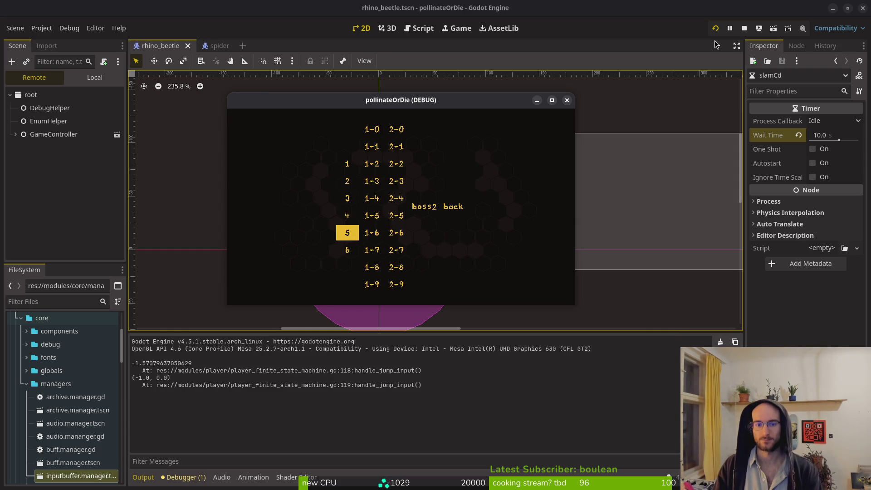
{"action": "key", "text": "Return"}
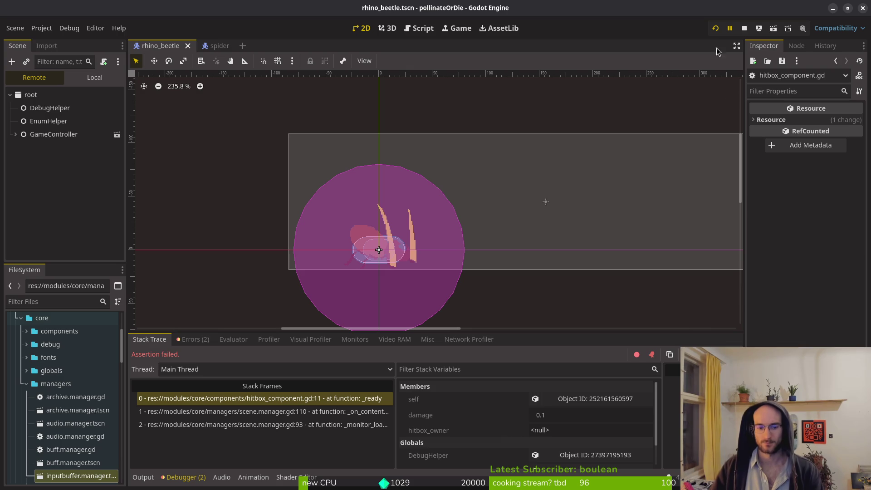
Quick Open 'slam' and open slam_smoke_vfx.tscn.
{"action": "left_click", "coordinate": [84, 79]}
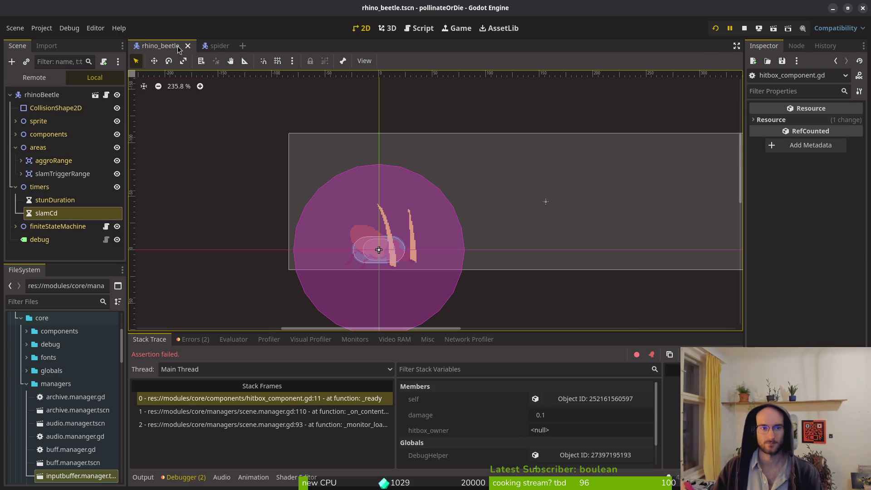
{"action": "key", "text": "ctrl+shift+o"}
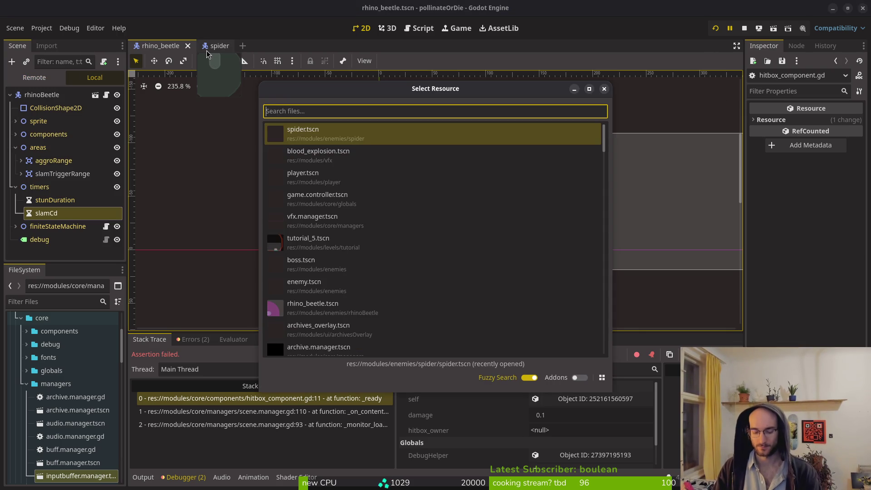
{"action": "type", "text": "slam"}
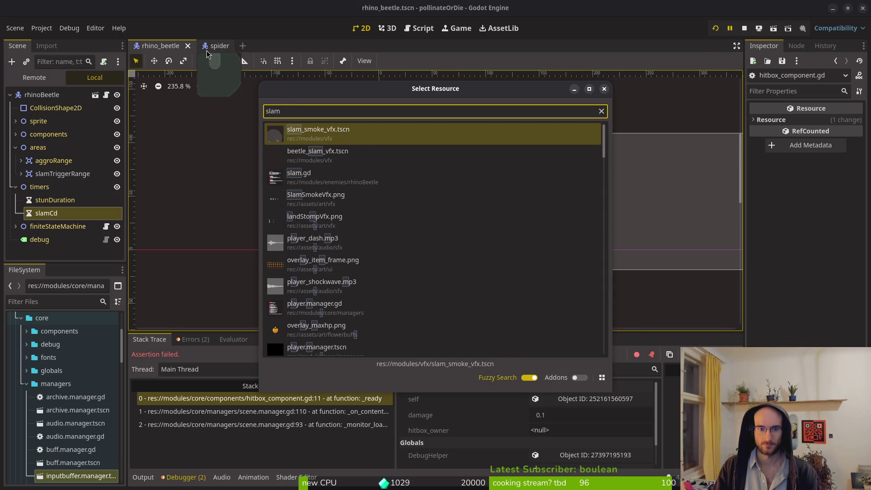
{"action": "key", "text": "Down"}
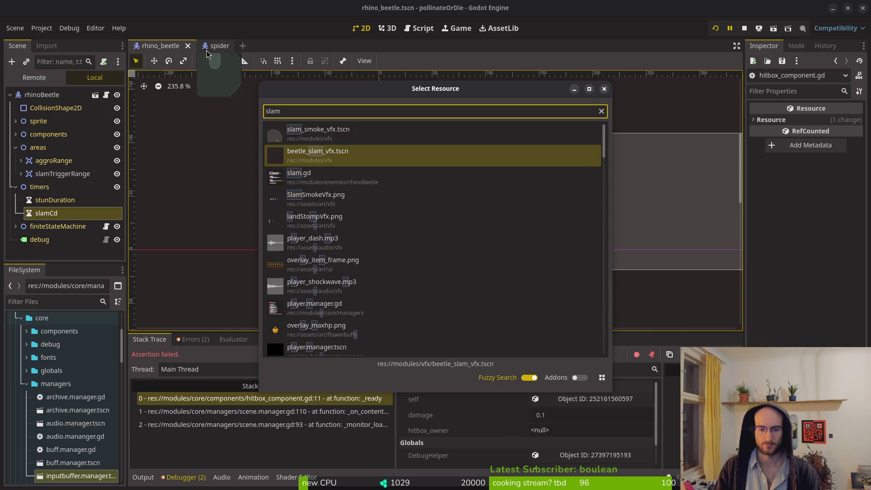
{"action": "key", "text": "Up"}
{"action": "key", "text": "Return"}
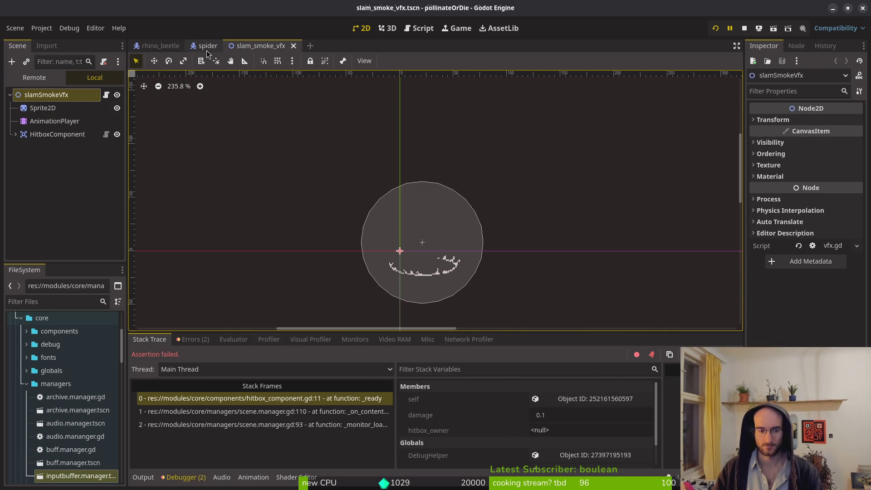
Delete beetle_slam_vfx.tscn from the vfx folder in the FileSystem dock.
{"action": "left_click", "coordinate": [26, 383]}
{"action": "left_click", "coordinate": [27, 463]}
{"action": "left_click", "coordinate": [21, 410]}
{"action": "left_click", "coordinate": [20, 318]}
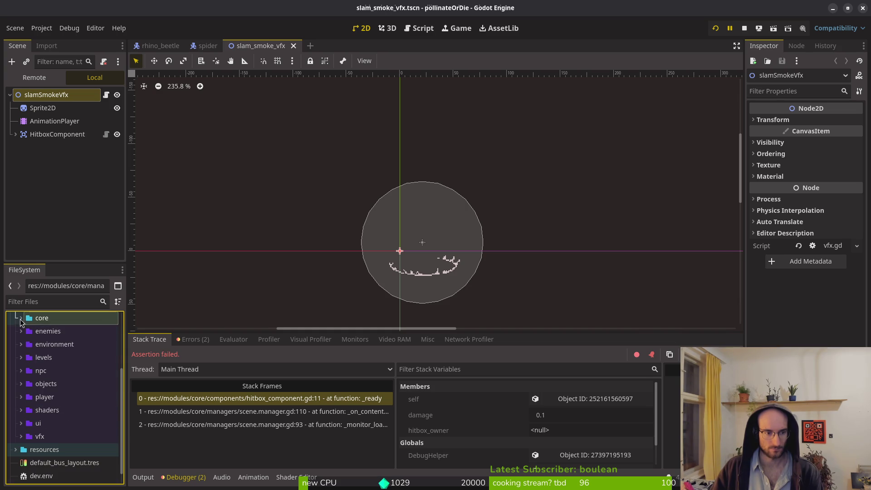
{"action": "left_click", "coordinate": [21, 436]}
{"action": "scroll", "coordinate": [66, 397], "scroll_direction": "down", "scroll_amount": 4}
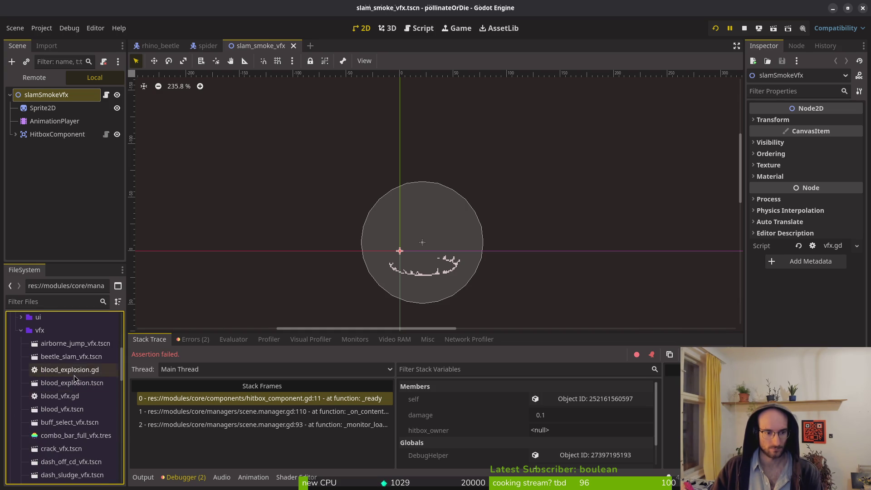
{"action": "left_click", "coordinate": [74, 356]}
{"action": "key", "text": "Delete"}
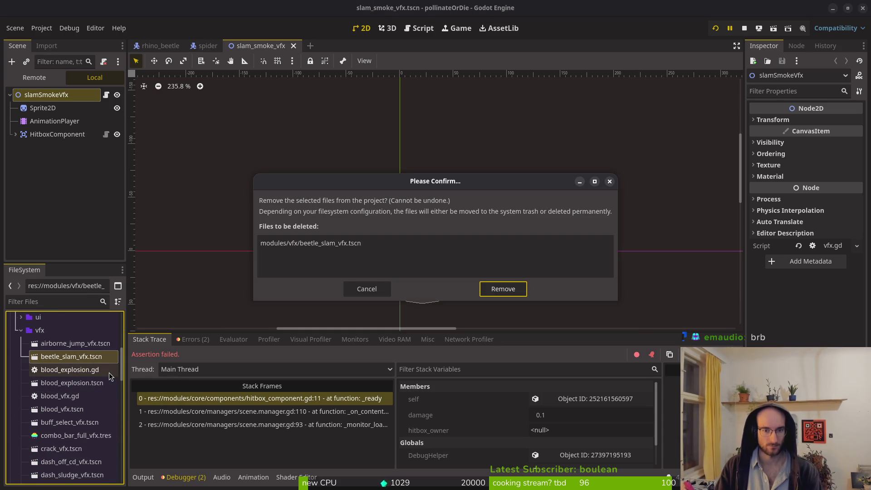
{"action": "key", "text": "Return"}
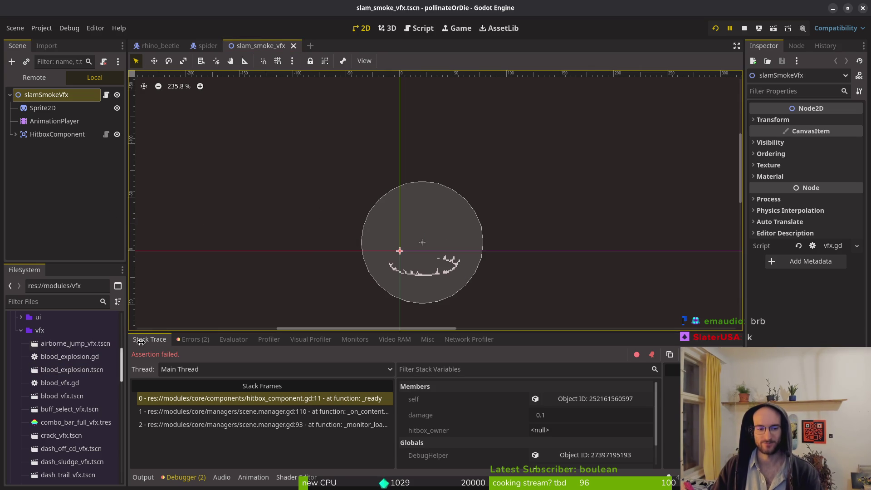
{"action": "left_click", "coordinate": [21, 331]}
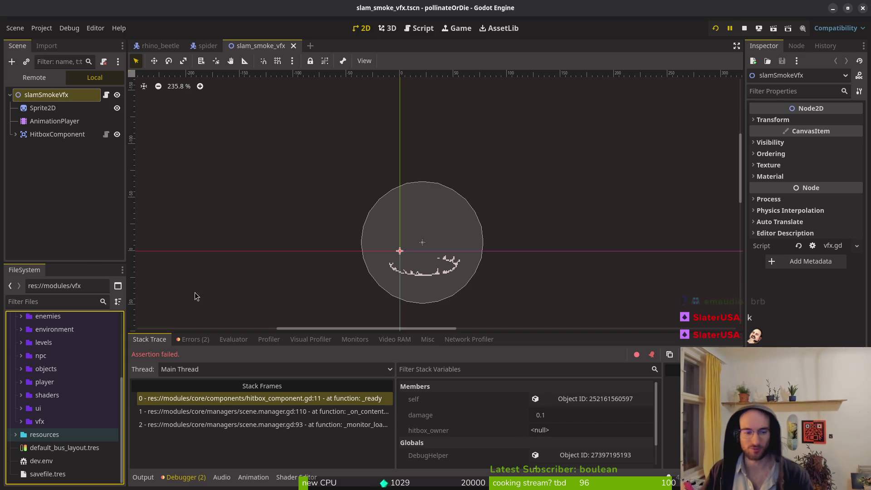
Switch to Neovim showing rhino_beetle.gd.
{"action": "key", "text": "alt+Tab"}
{"action": "key", "text": "alt+Tab"}
{"action": "key", "text": "alt+Tab"}
Quick Load rhinobeetle_data.tres as the Hitbox Owner of the HitboxComponent node.
{"action": "left_click", "coordinate": [57, 134]}
{"action": "left_click", "coordinate": [830, 136]}
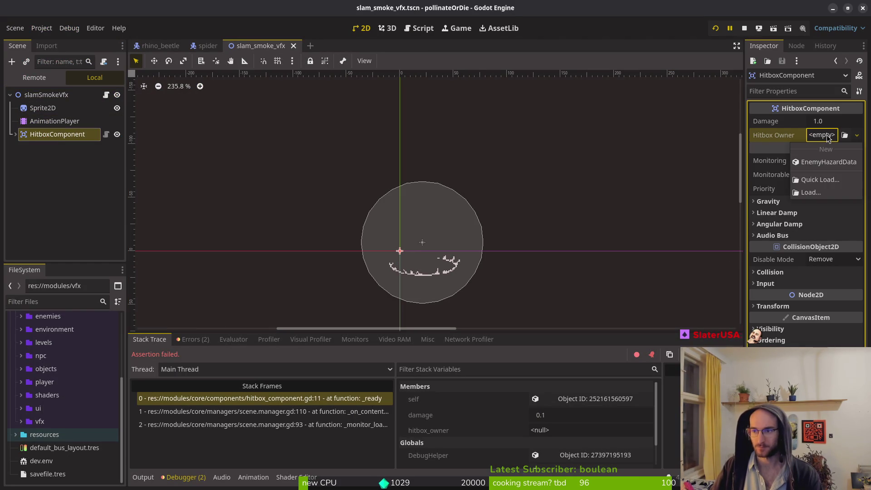
{"action": "left_click", "coordinate": [826, 167]}
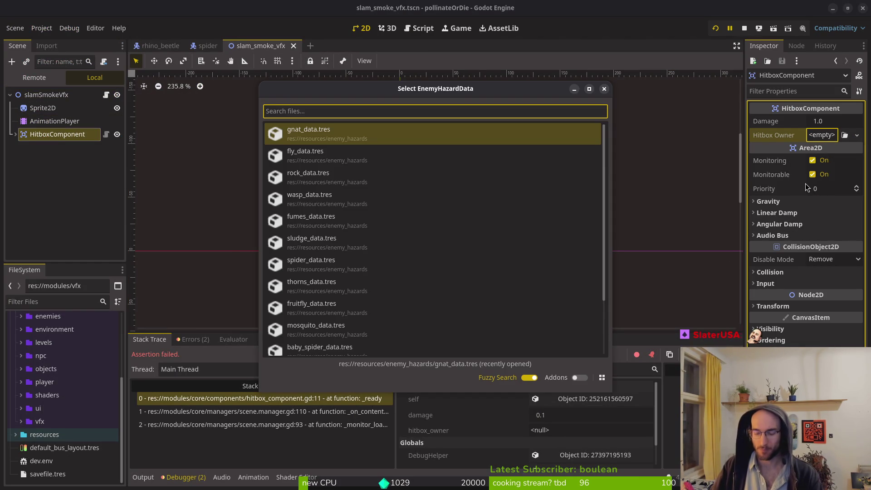
{"action": "type", "text": "rhino"}
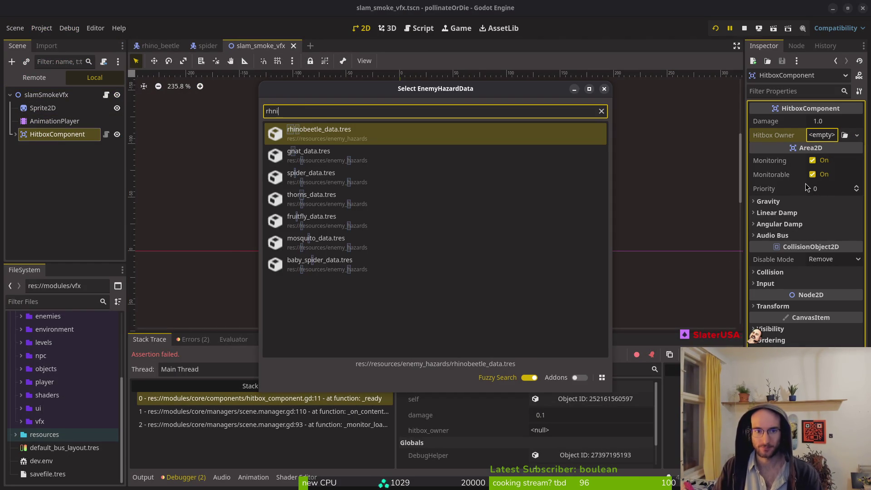
{"action": "key", "text": "Return"}
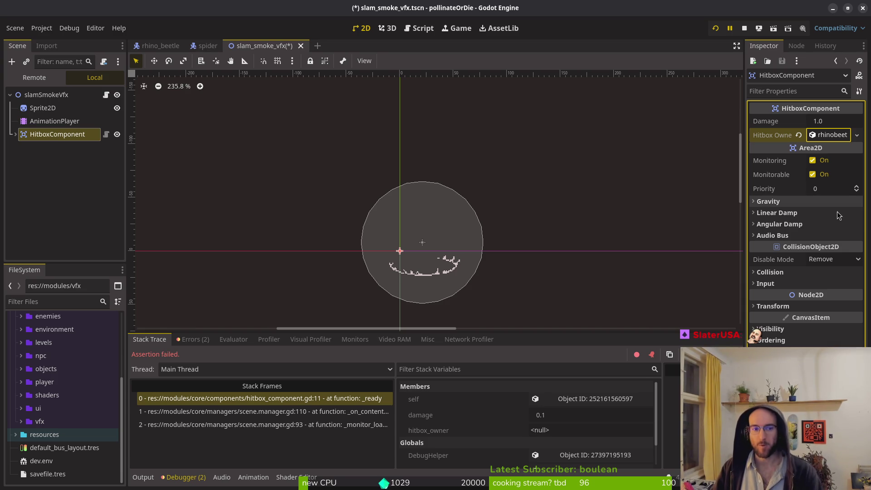
{"action": "left_click", "coordinate": [828, 135]}
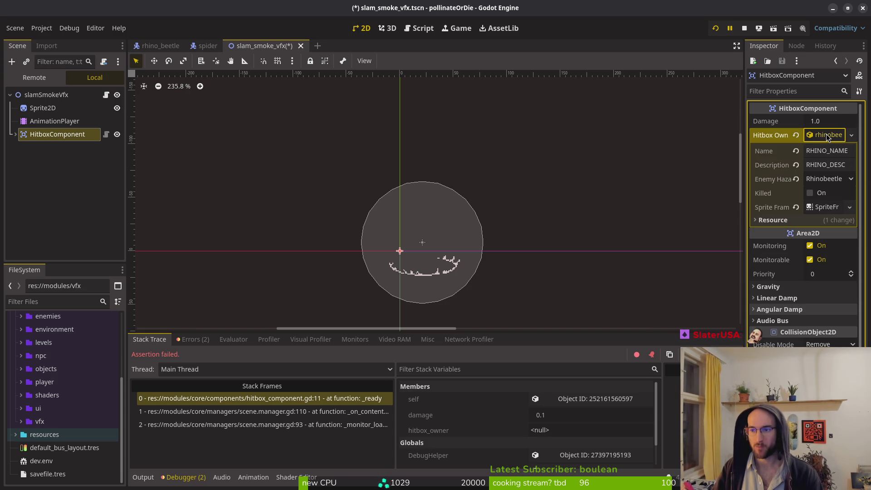
Save the slam_smoke_vfx scene and close it.
{"action": "key", "text": "ctrl+s"}
{"action": "left_click", "coordinate": [74, 189]}
{"action": "left_click", "coordinate": [33, 93]}
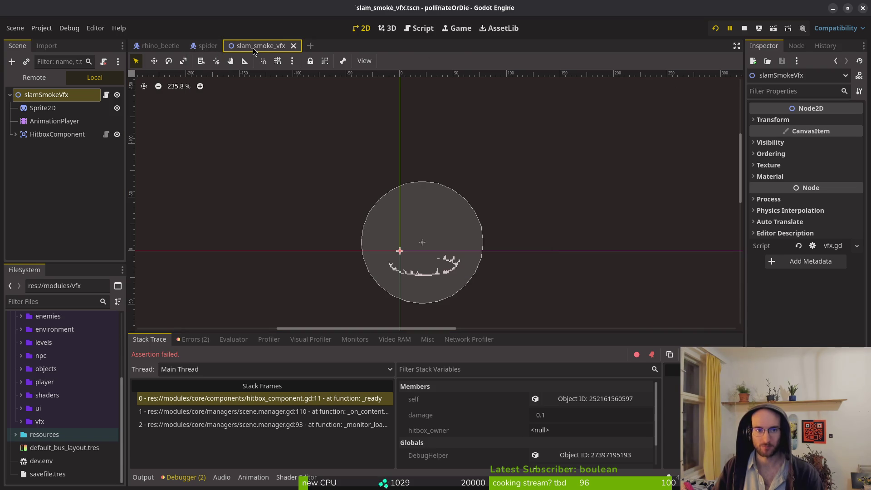
{"action": "key", "text": "ctrl+shift+w"}
Switch to the rhino_beetle scene, collapse the areas group and expand components.
{"action": "left_click", "coordinate": [190, 479]}
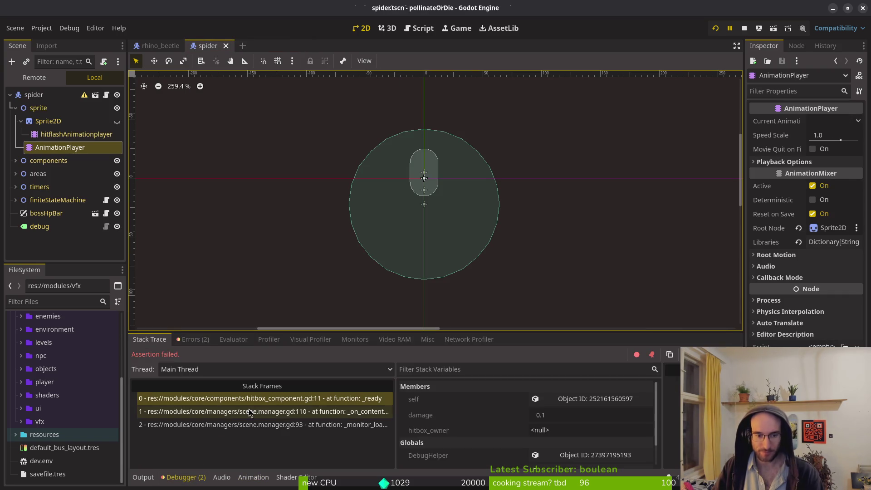
{"action": "left_click", "coordinate": [159, 46]}
{"action": "left_click", "coordinate": [41, 173]}
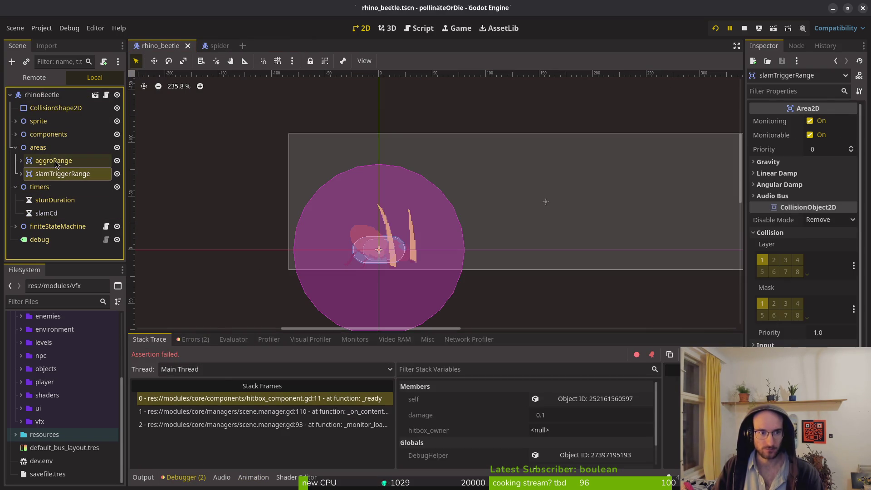
{"action": "left_click", "coordinate": [15, 148]}
{"action": "left_click", "coordinate": [16, 134]}
{"action": "scroll", "coordinate": [55, 181], "scroll_direction": "down", "scroll_amount": 2}
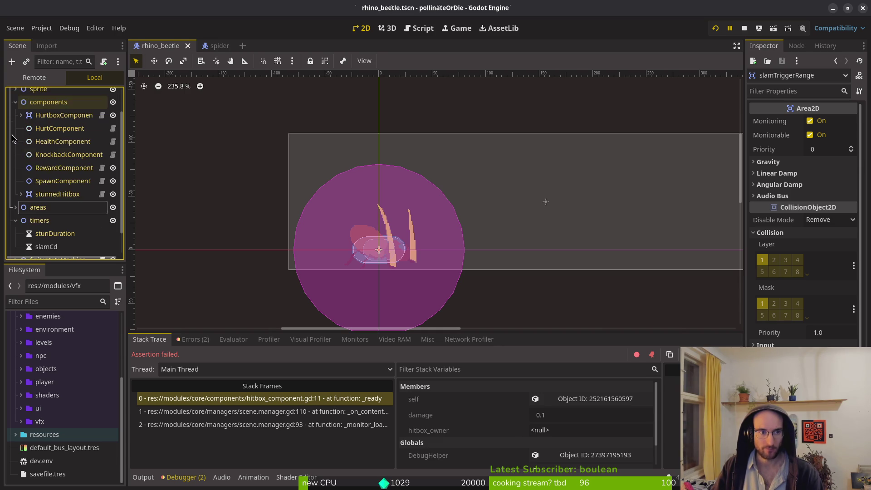
Quick Load rhinobeetle_data.tres as stunnedHitbox's Hitbox Owner.
{"action": "left_click", "coordinate": [57, 194]}
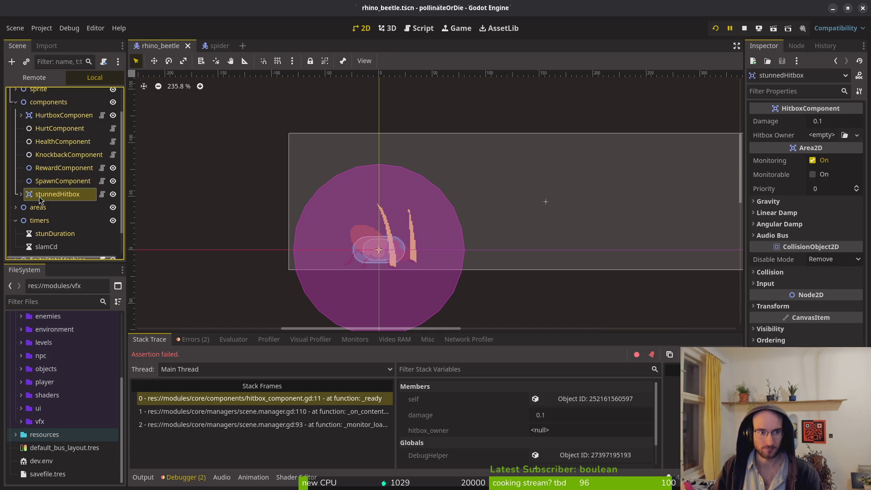
{"action": "left_click", "coordinate": [812, 135]}
{"action": "left_click", "coordinate": [821, 182]}
{"action": "type", "text": "rhino"}
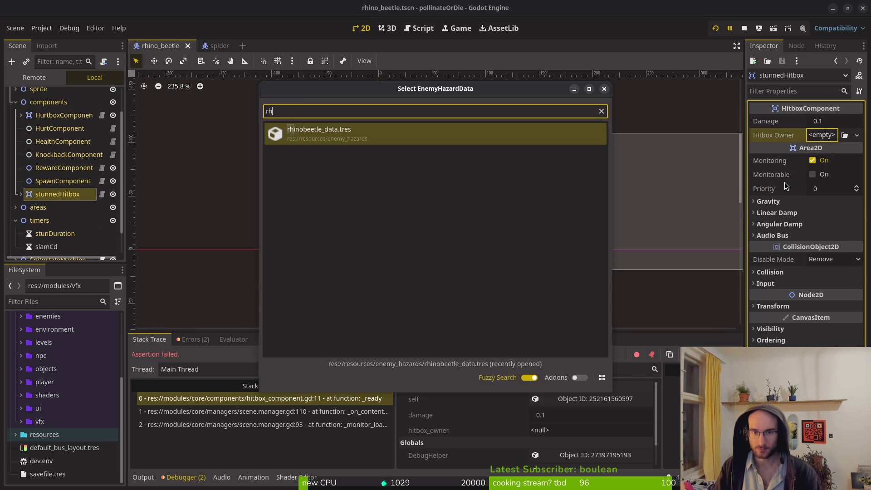
{"action": "key", "text": "Return"}
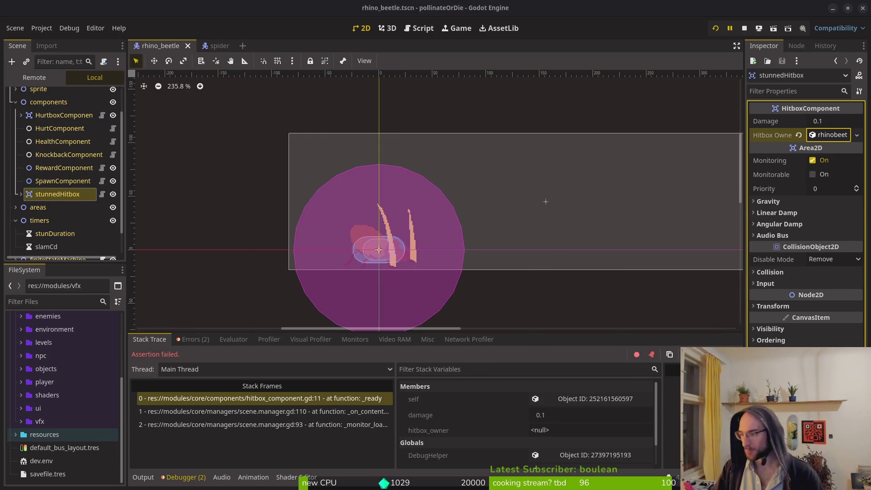
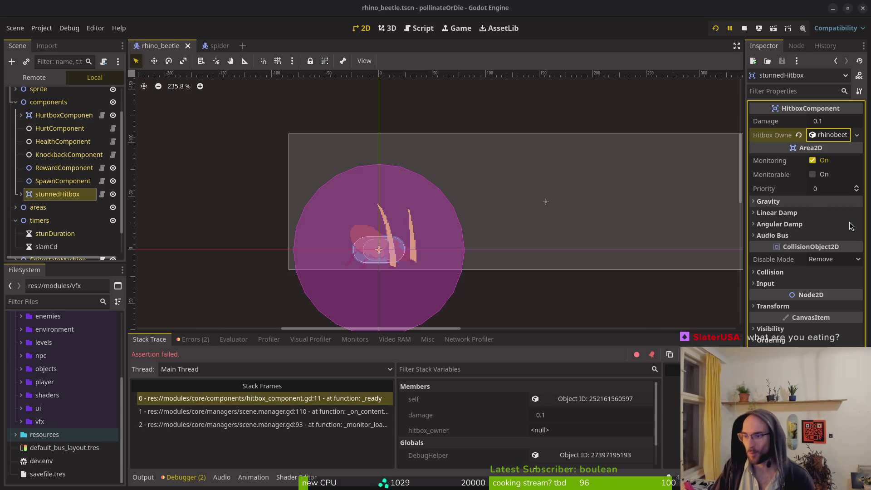
Review the hitbox assertion failure in the debugger's Errors and Stack Trace lists.
{"action": "mouse_move", "coordinate": [788, 249]}
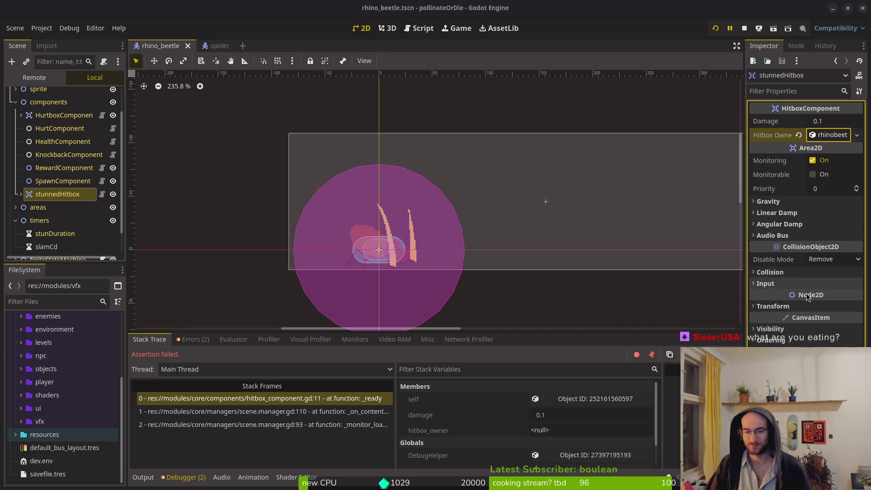
{"action": "left_click", "coordinate": [21, 194]}
{"action": "left_click", "coordinate": [21, 195]}
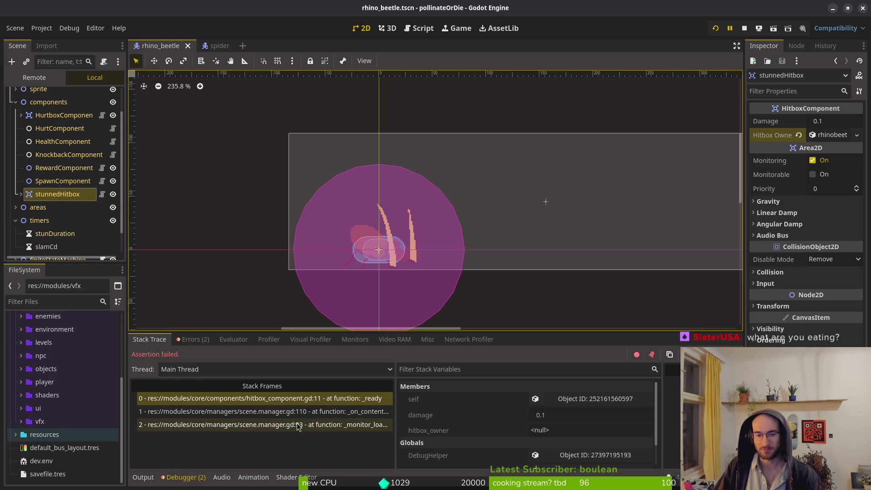
{"action": "left_click", "coordinate": [190, 341]}
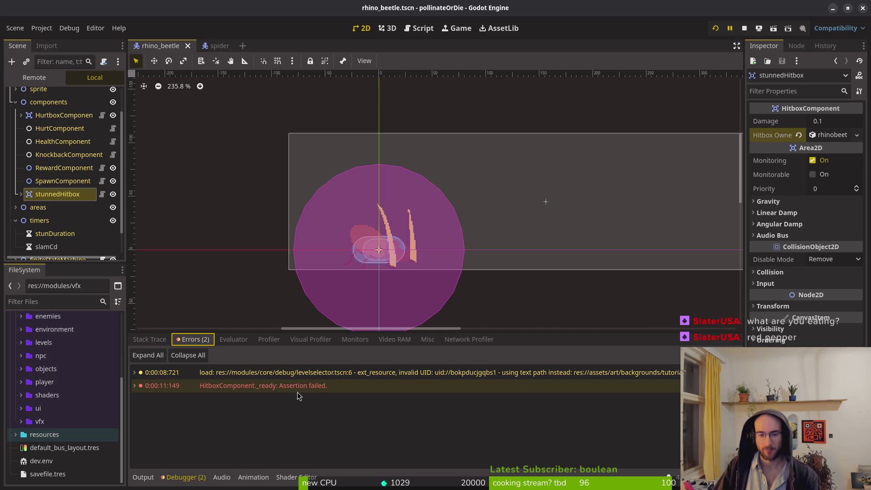
{"action": "mouse_move", "coordinate": [302, 391]}
{"action": "left_click", "coordinate": [150, 339]}
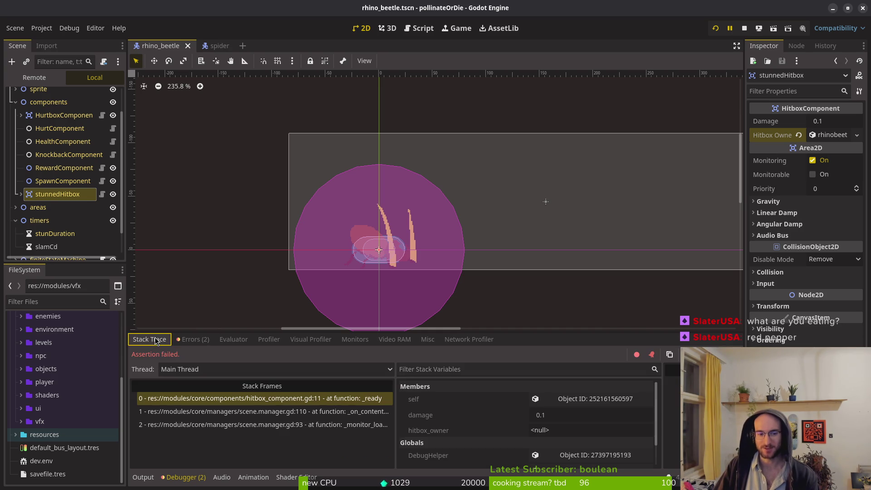
Collapse the timers and components nodes in the scene tree and run the project again.
{"action": "left_click", "coordinate": [15, 221]}
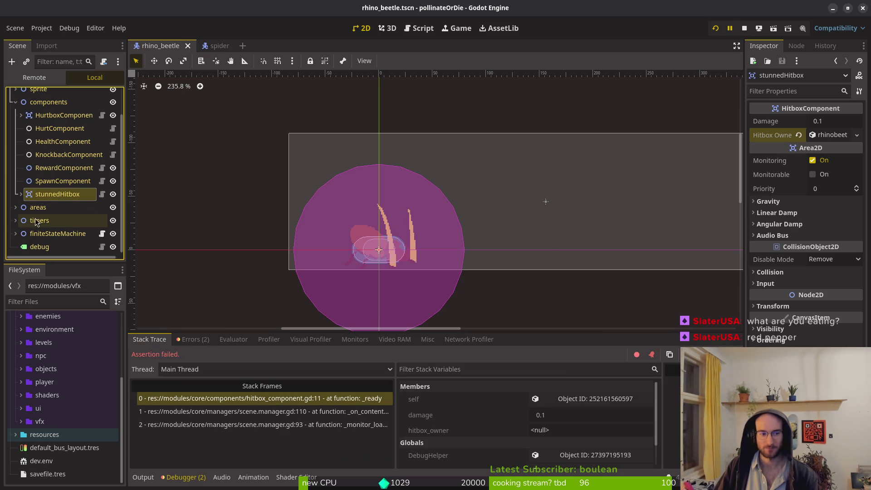
{"action": "left_click", "coordinate": [17, 104]}
{"action": "left_click", "coordinate": [17, 103]}
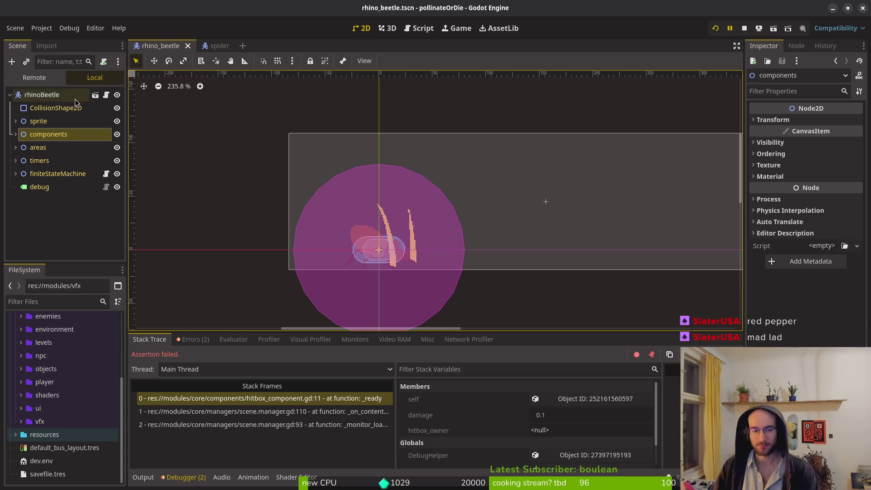
{"action": "left_click", "coordinate": [68, 221]}
{"action": "left_click", "coordinate": [744, 23]}
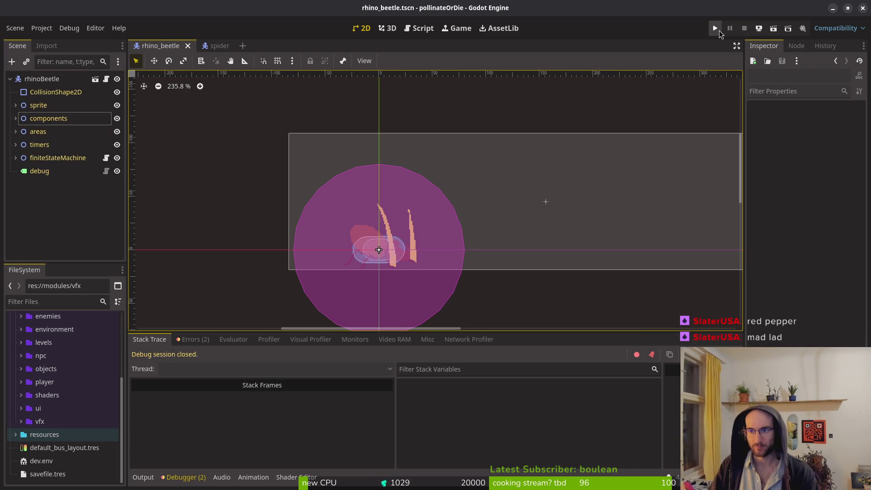
Playtest the game, jumping into the level hexagon and starting level 4 until it crashes on boss2.
{"action": "key", "text": "F5"}
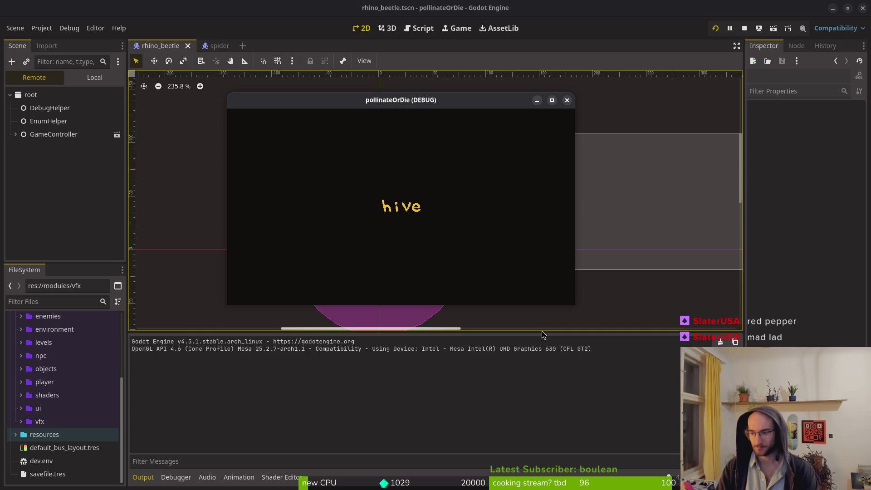
{"action": "key", "text": "space"}
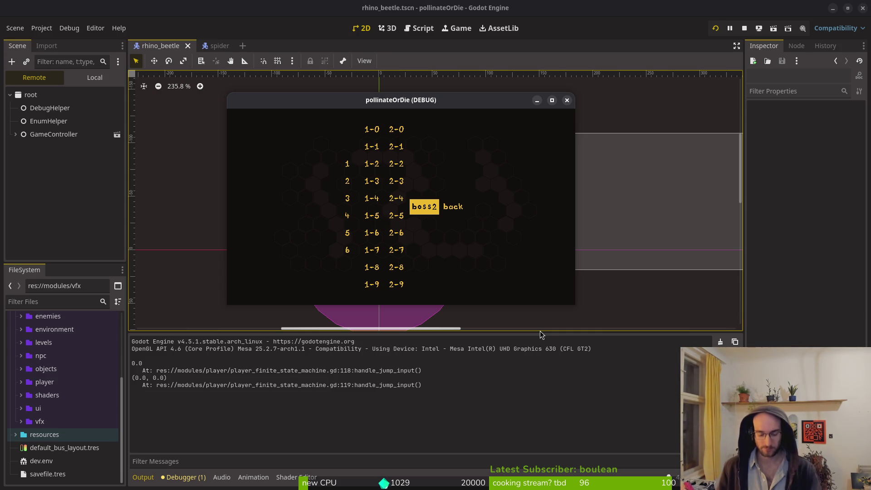
{"action": "key", "text": "Left"}
{"action": "key", "text": "Left"}
{"action": "key", "text": "Down"}
{"action": "key", "text": "Return"}
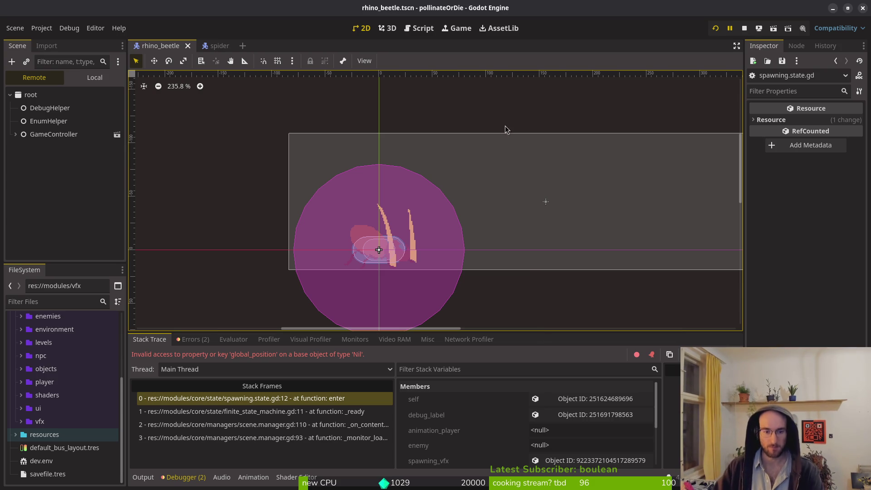
{"action": "left_click", "coordinate": [96, 80]}
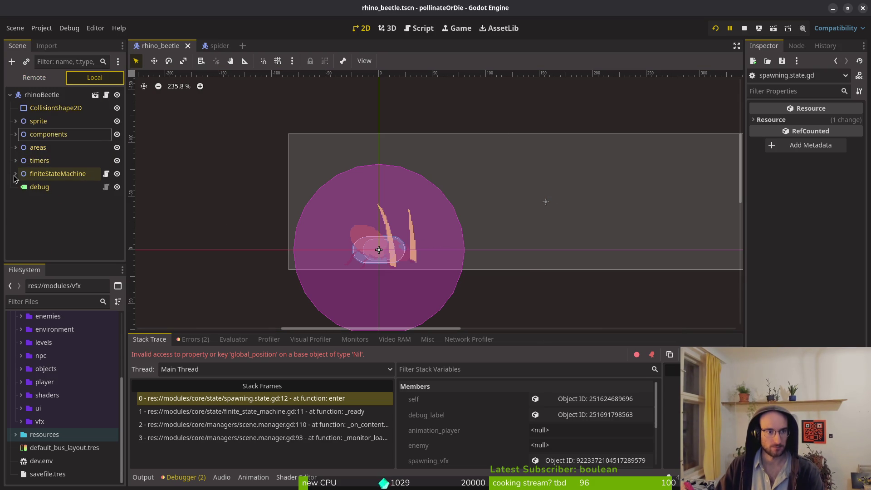
Give the spawning state AnimationPlayer as its animation player and rhinoBeetle as its Enemy.
{"action": "left_click", "coordinate": [15, 174]}
{"action": "left_click", "coordinate": [50, 173]}
{"action": "left_click", "coordinate": [833, 120]}
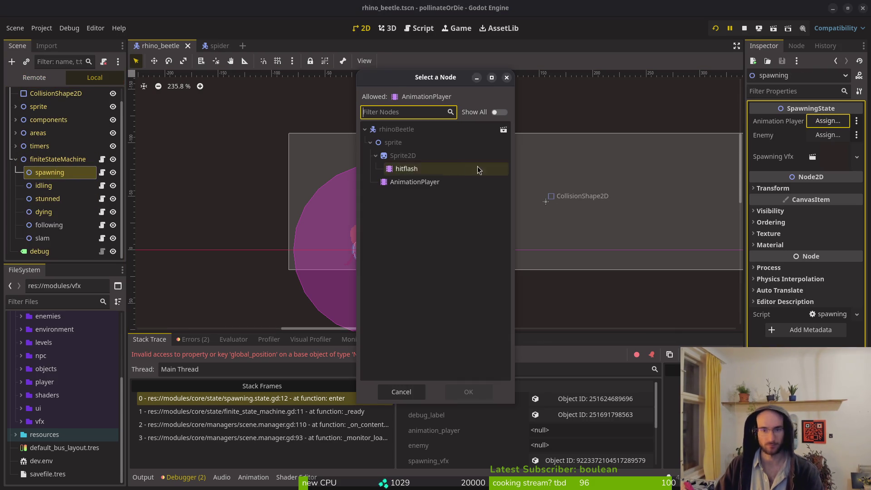
{"action": "left_click", "coordinate": [414, 182]}
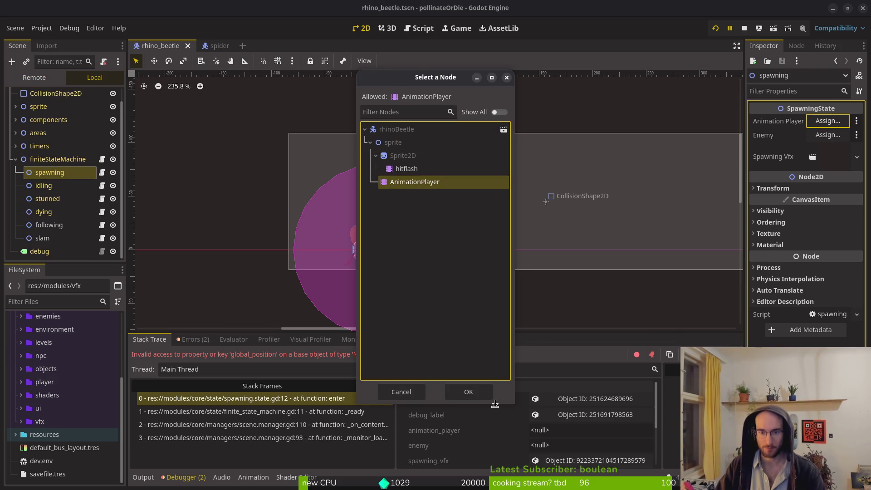
{"action": "left_click", "coordinate": [469, 392]}
{"action": "left_click", "coordinate": [828, 135]}
{"action": "left_click", "coordinate": [396, 129]}
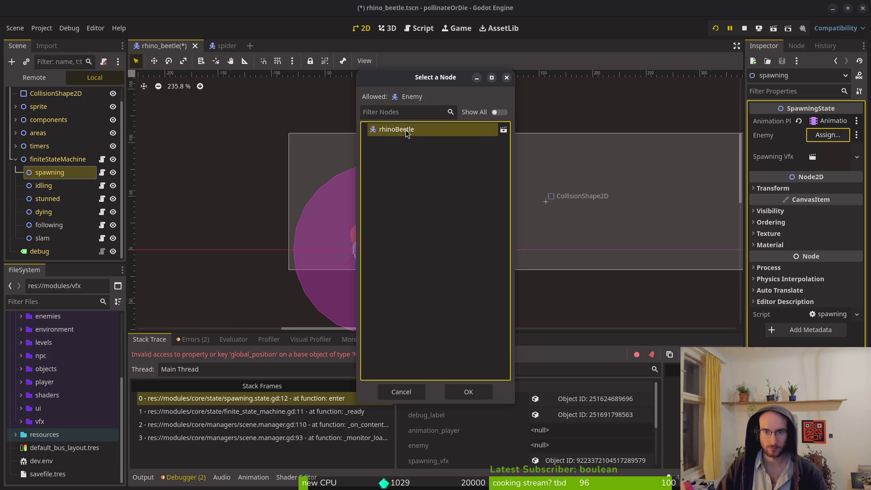
{"action": "left_click", "coordinate": [469, 391]}
Assign AnimationPlayer as the idling state's animation player.
{"action": "left_click", "coordinate": [43, 185]}
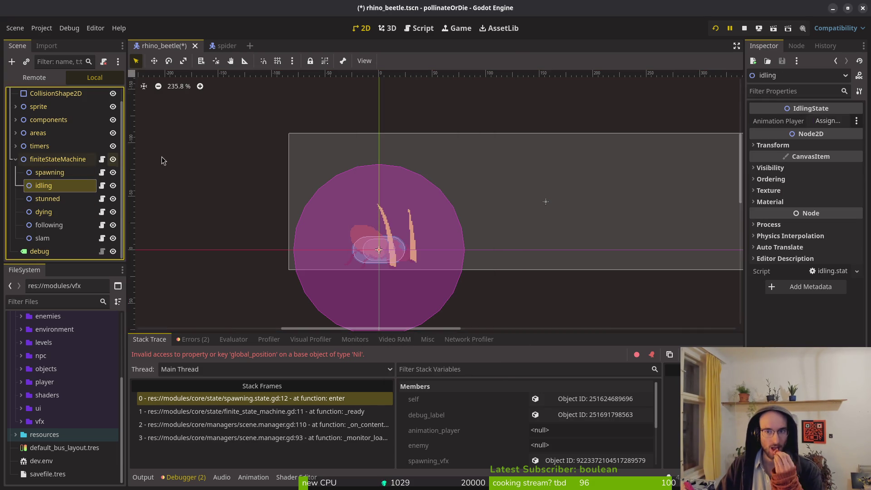
{"action": "left_click", "coordinate": [827, 120]}
{"action": "left_click", "coordinate": [403, 183]}
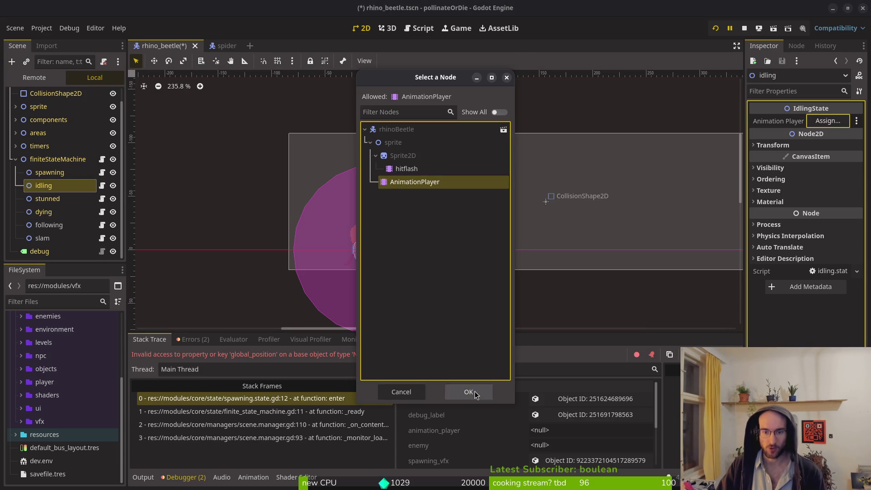
{"action": "left_click", "coordinate": [469, 391]}
Give the stunned state rhinoBeetle as Enemy, enemy_stunned_vfx as Stunned Vfx Scene, and AnimationPlayer.
{"action": "left_click", "coordinate": [47, 199]}
{"action": "left_click", "coordinate": [828, 120]}
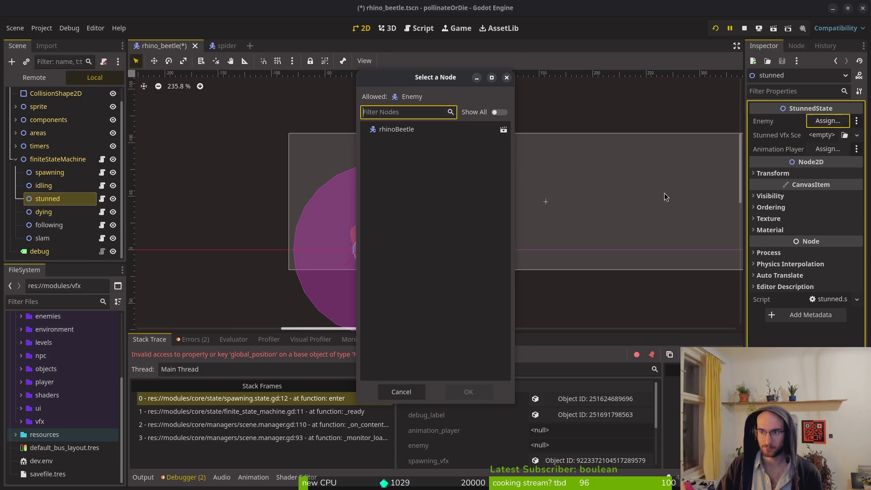
{"action": "left_click", "coordinate": [400, 129]}
{"action": "left_click", "coordinate": [468, 391]}
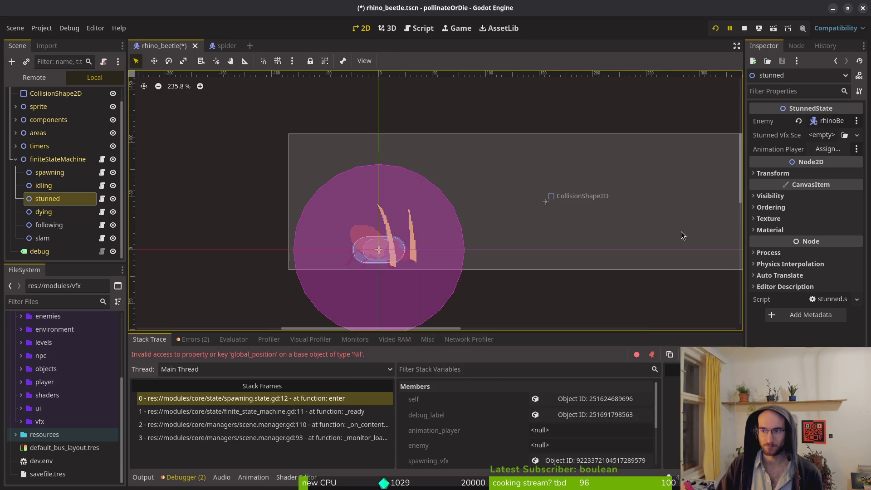
{"action": "left_click", "coordinate": [822, 136]}
{"action": "left_click", "coordinate": [825, 179]}
{"action": "type", "text": "stun"}
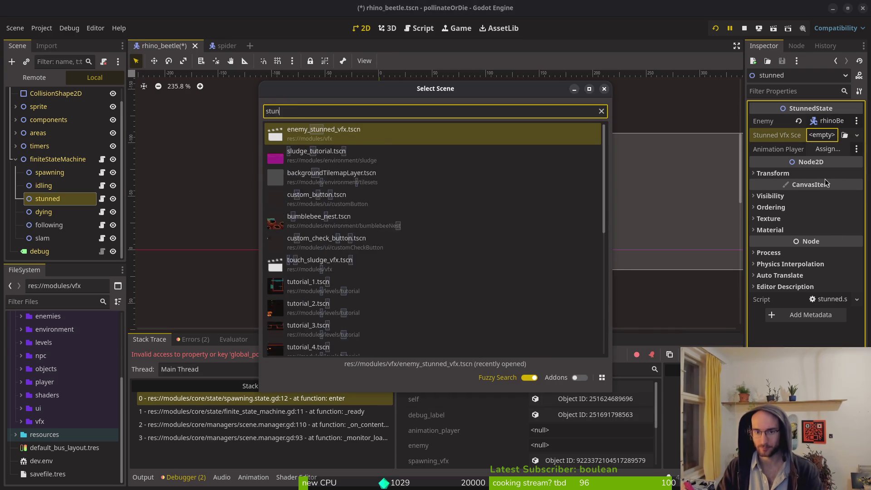
{"action": "key", "text": "Return"}
{"action": "left_click", "coordinate": [828, 149]}
{"action": "left_click", "coordinate": [408, 182]}
{"action": "left_click", "coordinate": [467, 391]}
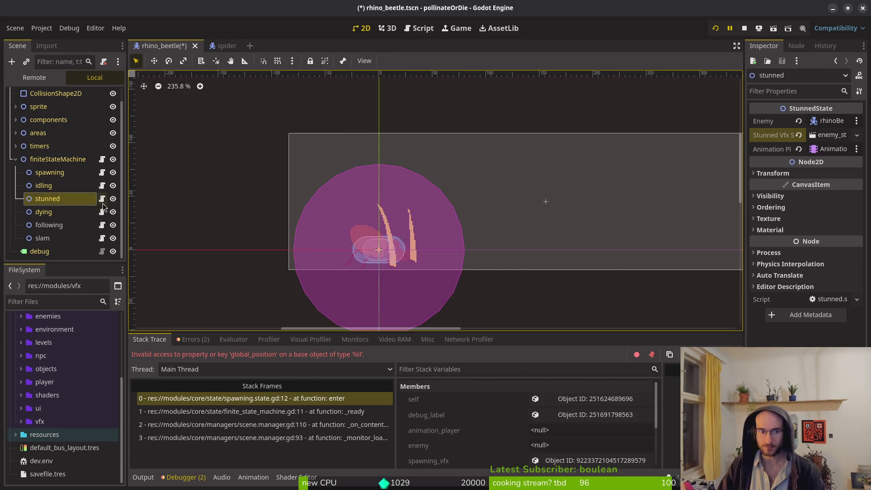
Set the dying state's Enemy to rhinoBeetle and its Death Vfx Scene to death_vfx.tscn.
{"action": "left_click", "coordinate": [68, 212]}
{"action": "left_click", "coordinate": [833, 123]}
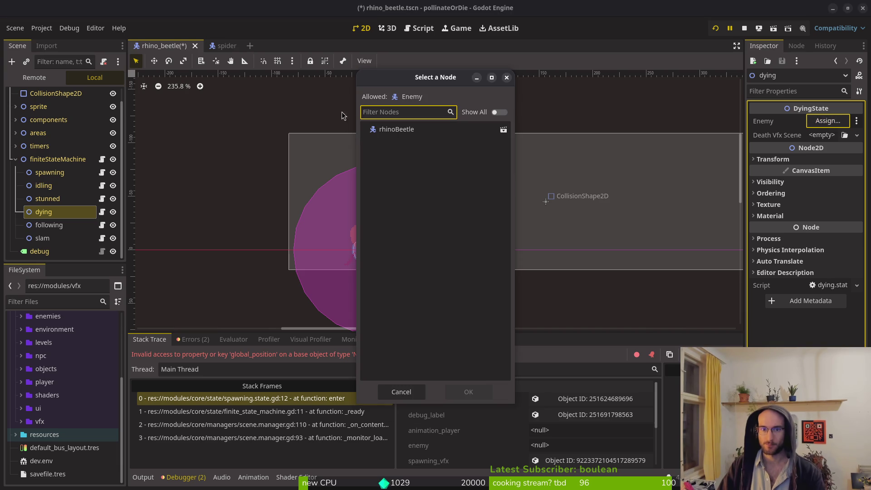
{"action": "left_click", "coordinate": [430, 132]}
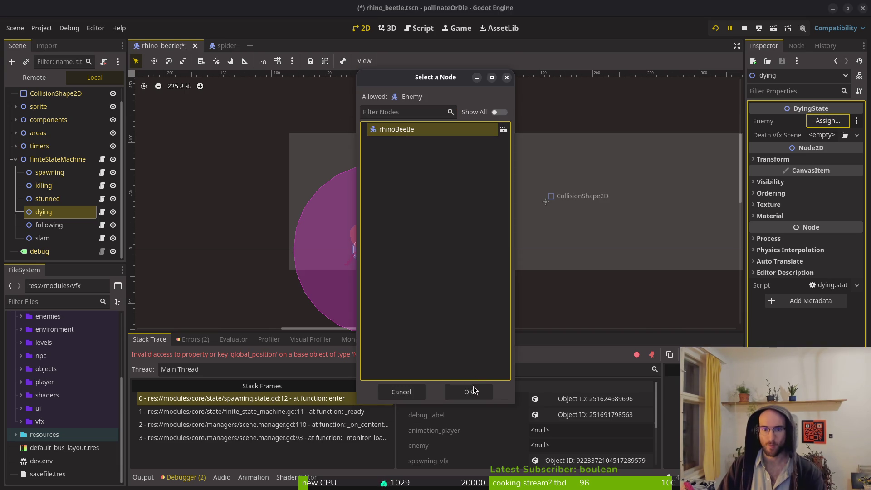
{"action": "left_click", "coordinate": [459, 389]}
{"action": "left_click", "coordinate": [835, 138]}
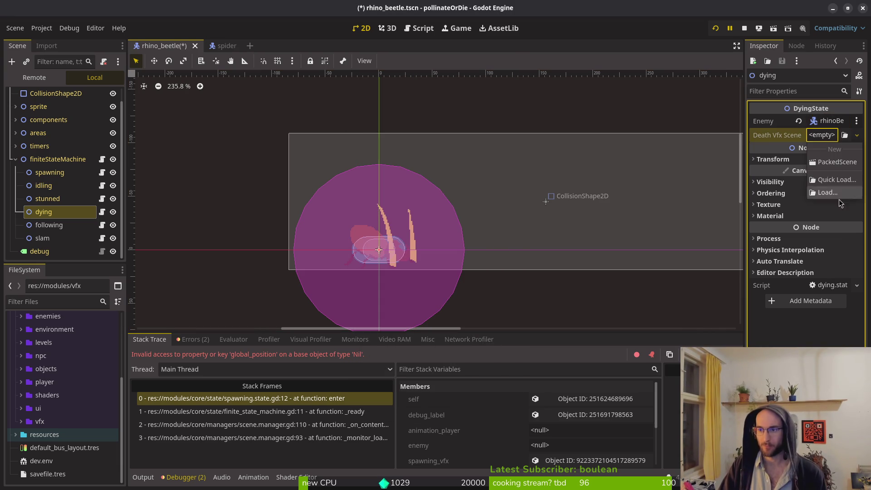
{"action": "left_click", "coordinate": [837, 179]}
{"action": "type", "text": "death"}
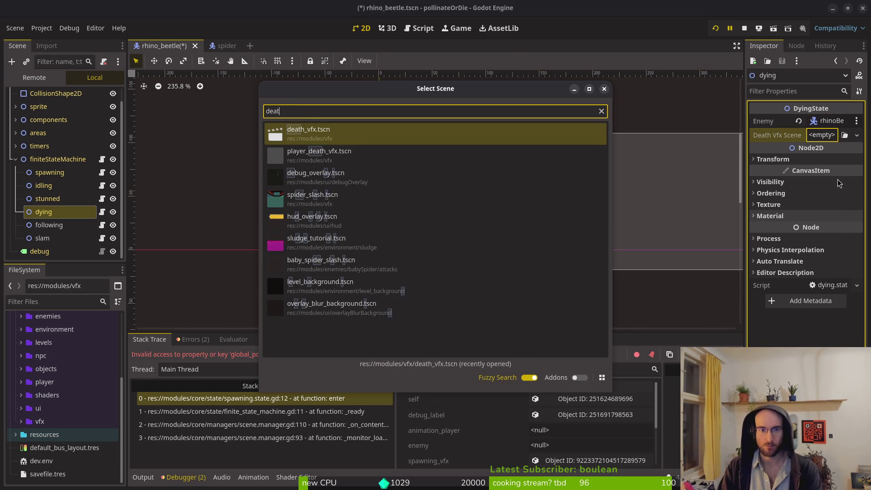
{"action": "key", "text": "Return"}
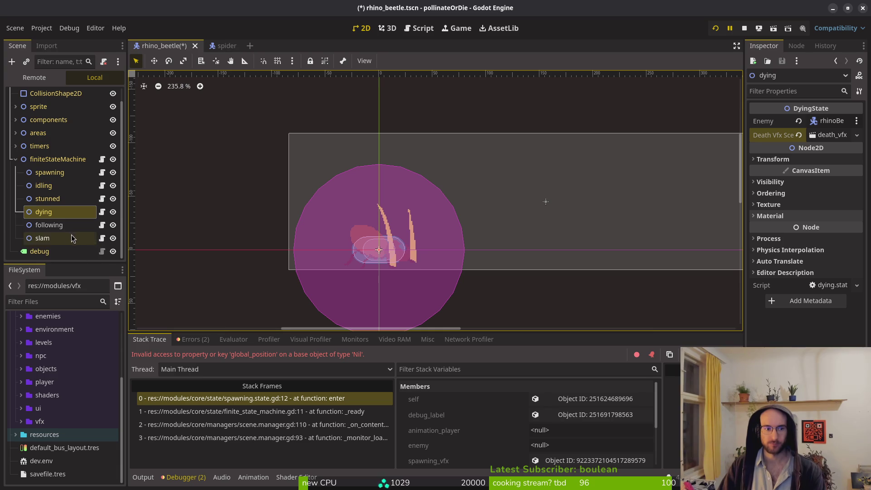
Select the slam state and save rhino_beetle.tscn, leaving its Sting Scene unset.
{"action": "left_click", "coordinate": [68, 225]}
{"action": "left_click", "coordinate": [67, 239]}
{"action": "key", "text": "ctrl+s"}
{"action": "left_click", "coordinate": [821, 121]}
{"action": "key", "text": "Escape"}
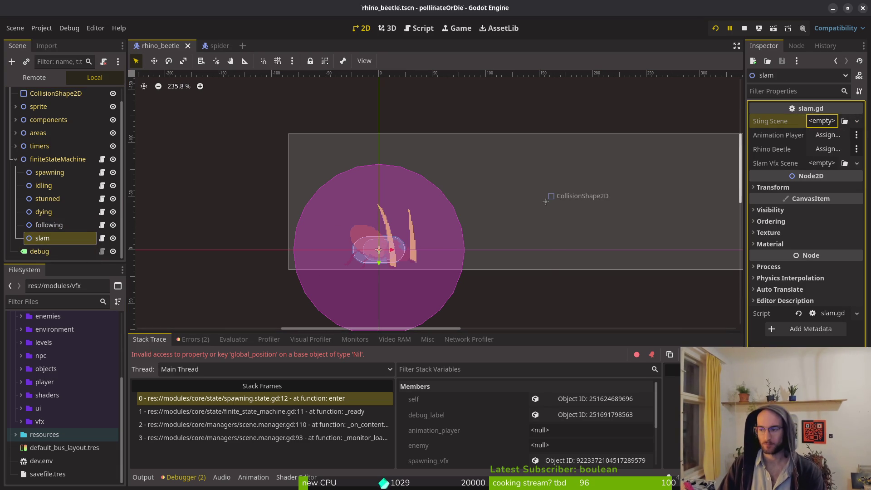
{"action": "key", "text": "alt+Tab"}
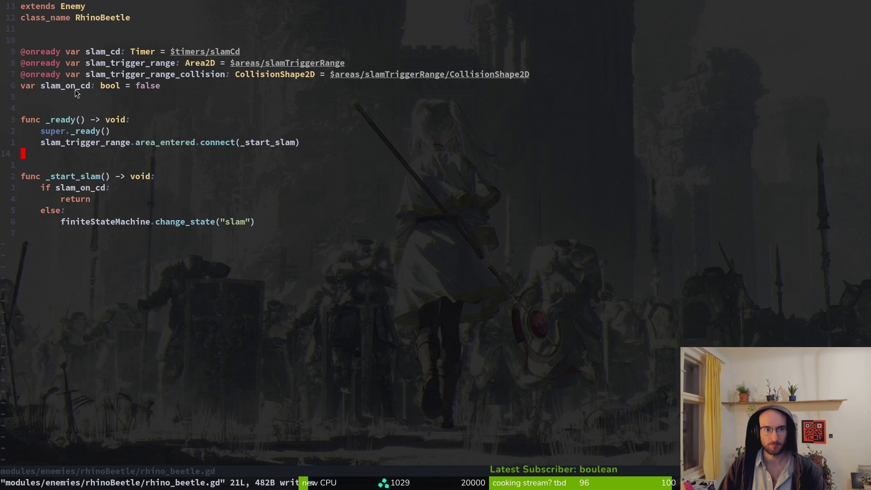
{"action": "key", "text": "space"}
{"action": "key", "text": "f"}
{"action": "key", "text": "f"}
{"action": "type", "text": "slam"}
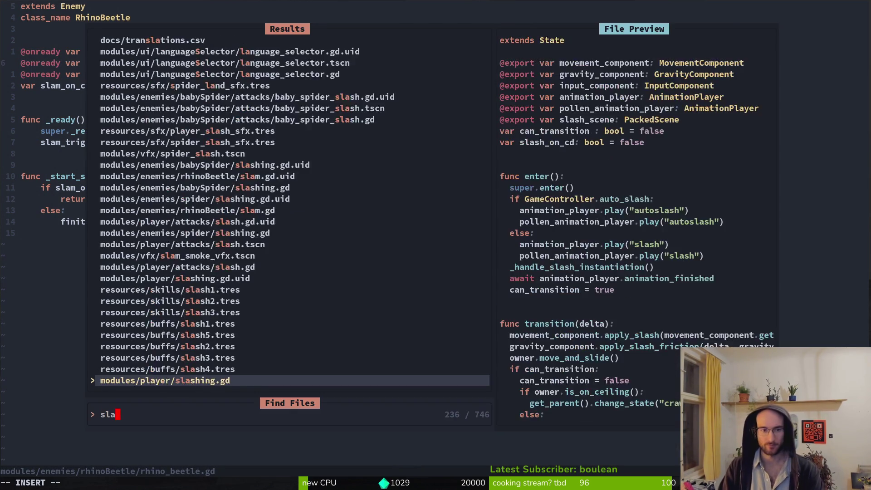
{"action": "key", "text": "Return"}
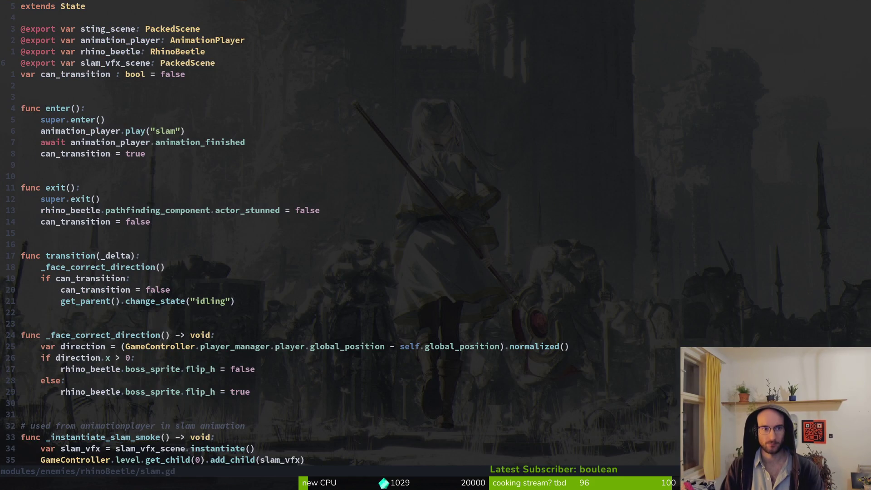
{"action": "key", "text": "d"}
{"action": "key", "text": "d"}
{"action": "type", "text": ":w"}
{"action": "key", "text": "Return"}
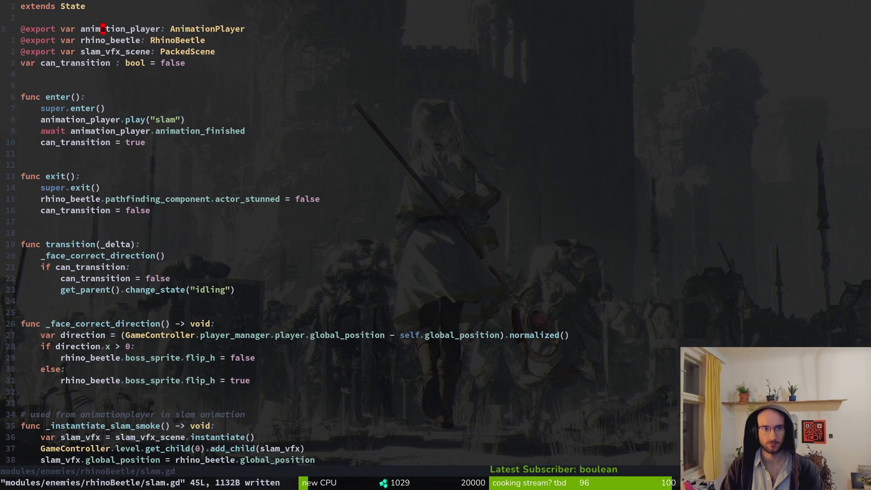
{"action": "key", "text": "alt+Tab"}
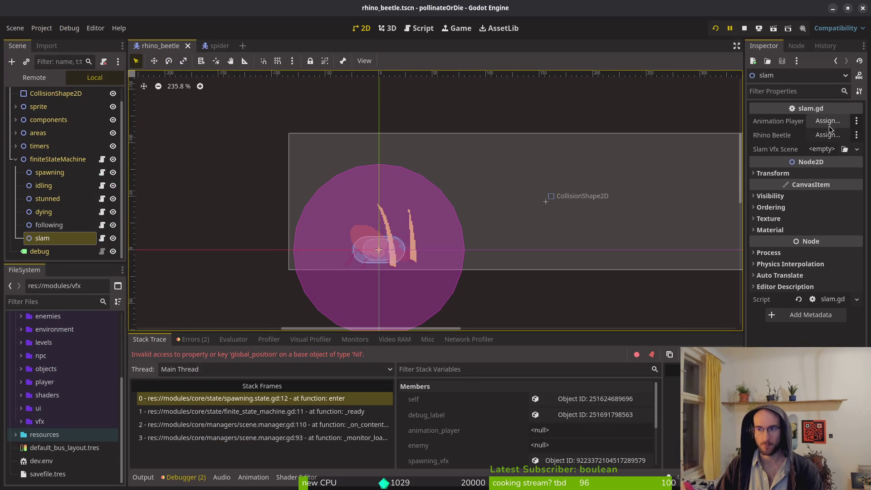
Assign AnimationPlayer, rhinoBeetle and slam_smoke_vfx.tscn to the slam state's animation player, rhino beetle and Slam Vfx Scene.
{"action": "left_click", "coordinate": [828, 122]}
{"action": "left_click", "coordinate": [422, 182]}
{"action": "left_click", "coordinate": [467, 390]}
{"action": "left_click", "coordinate": [837, 135]}
{"action": "left_click", "coordinate": [399, 129]}
{"action": "left_click", "coordinate": [467, 390]}
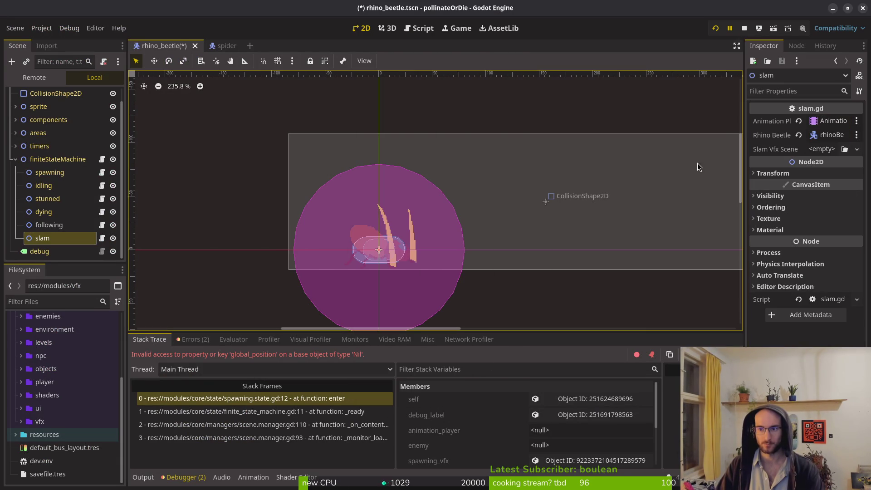
{"action": "left_click", "coordinate": [832, 155]}
{"action": "left_click", "coordinate": [851, 205]}
{"action": "type", "text": "slam"}
{"action": "key", "text": "Return"}
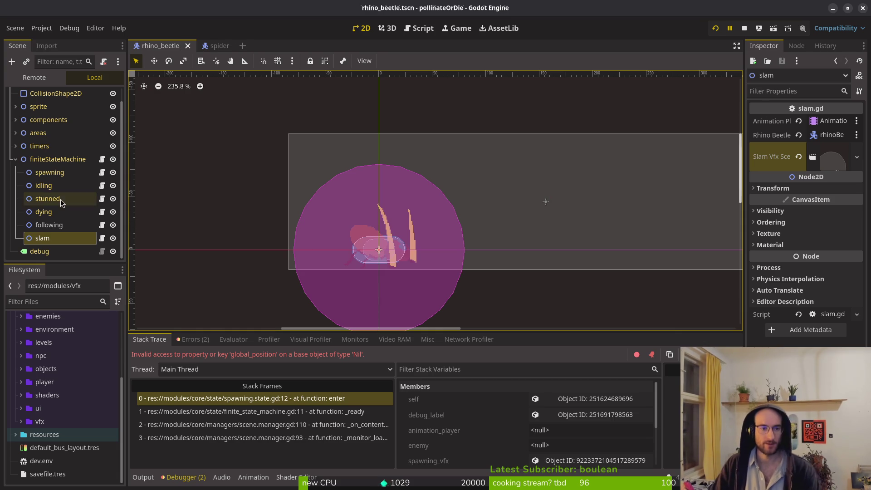
Check the slam animation in the beetle's AnimationPlayer.
{"action": "left_click", "coordinate": [15, 159]}
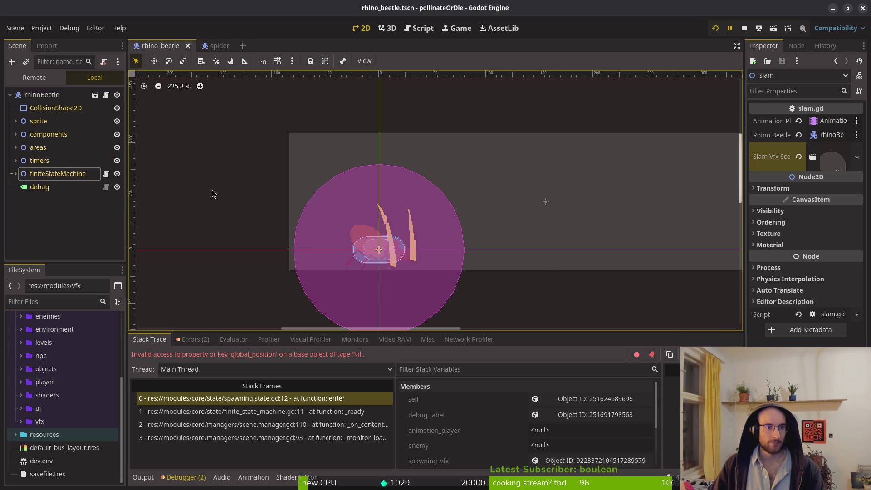
{"action": "left_click", "coordinate": [16, 121]}
{"action": "left_click", "coordinate": [54, 161]}
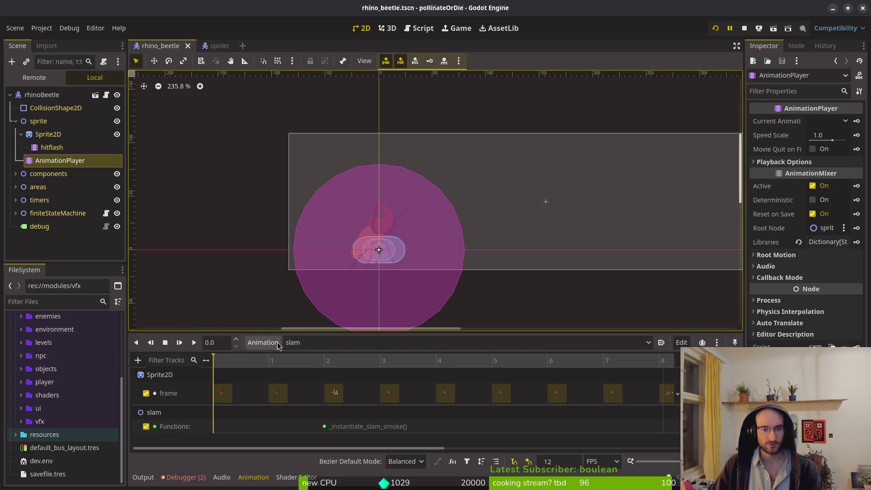
{"action": "left_click", "coordinate": [304, 343]}
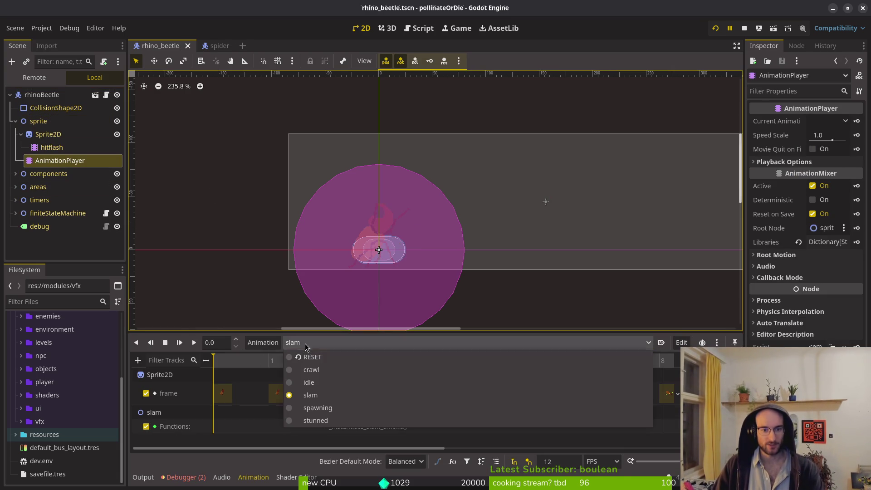
{"action": "left_click", "coordinate": [247, 445]}
Stop the game and inspect tutorial_5's wave_1_locations, wave_2_locations and fruitfly_spawns nodes.
{"action": "key", "text": "F8"}
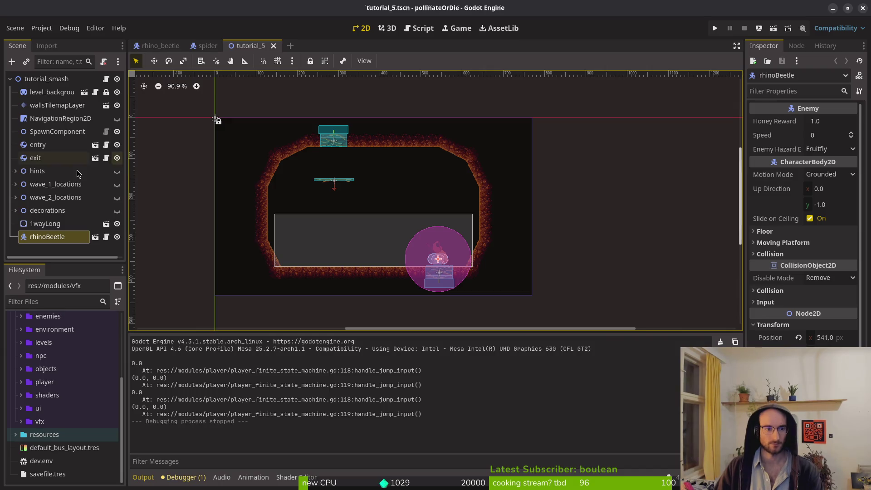
{"action": "left_click", "coordinate": [16, 184]}
{"action": "left_click", "coordinate": [15, 210]}
{"action": "left_click", "coordinate": [21, 197]}
{"action": "left_click", "coordinate": [21, 197]}
{"action": "left_click", "coordinate": [21, 197]}
{"action": "left_click", "coordinate": [21, 197]}
{"action": "key", "text": "alt+Tab"}
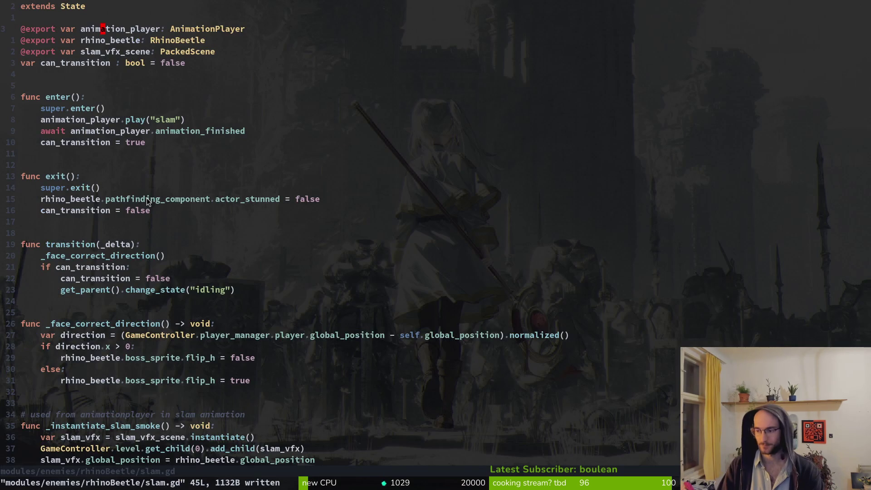
Open tutorial_5.gd and delete the spawn node and enemy export declarations, then save.
{"action": "key", "text": "space"}
{"action": "key", "text": "f"}
{"action": "key", "text": "f"}
{"action": "type", "text": "tut"}
{"action": "type", "text": "5"}
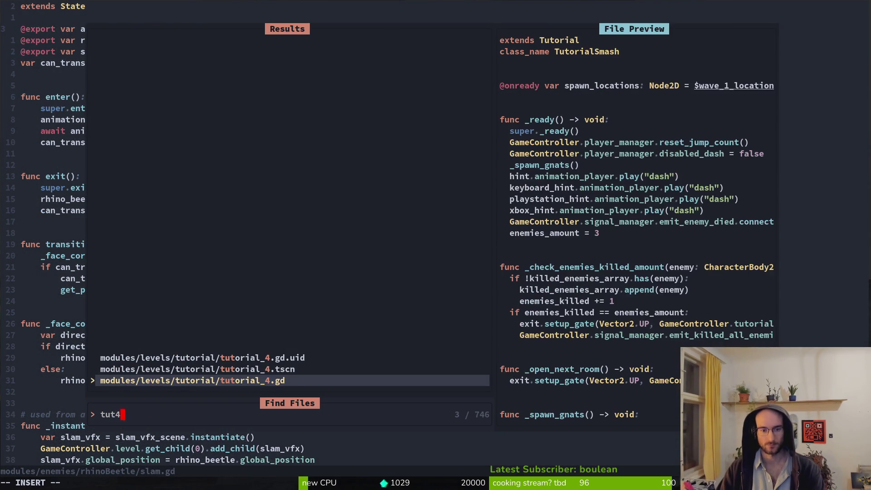
{"action": "key", "text": "Return"}
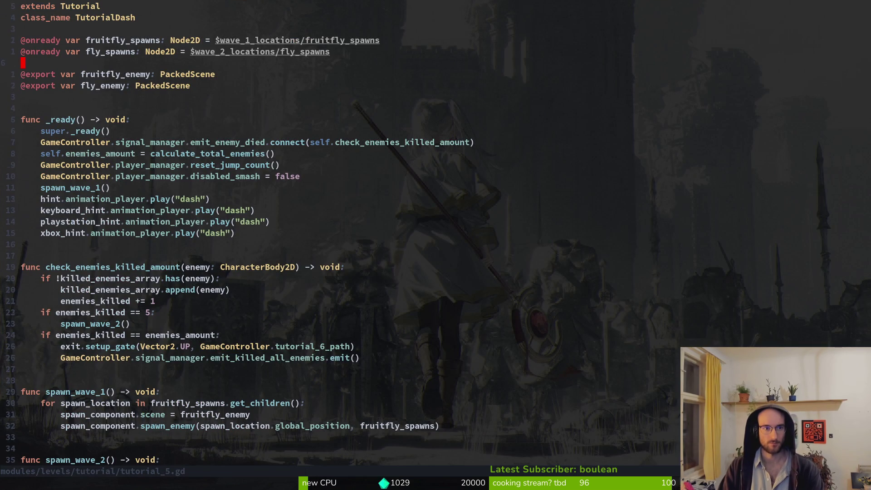
{"action": "key", "text": "V"}
{"action": "key", "text": "j"}
{"action": "key", "text": "j"}
{"action": "key", "text": "j"}
{"action": "key", "text": "d"}
{"action": "key", "text": "ctrl+s"}
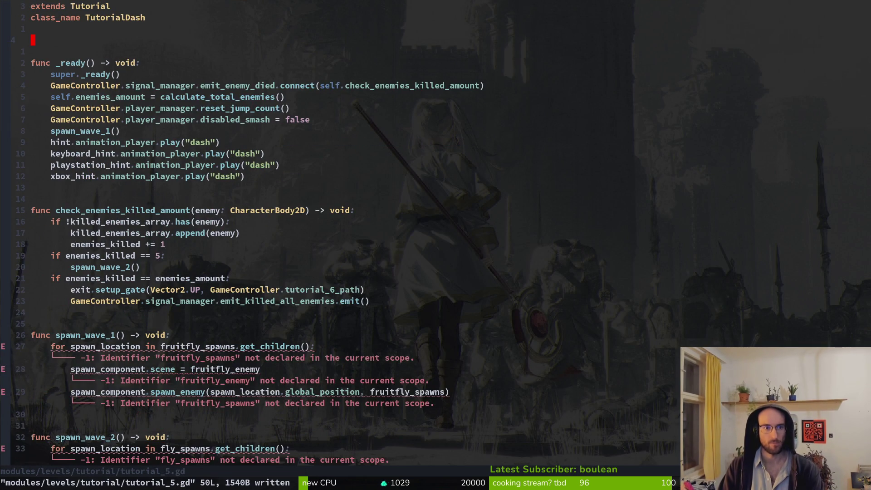
Delete the spawn_wave and calculate_total_enemies functions from tutorial_5.gd and save.
{"action": "key", "text": "2"}
{"action": "key", "text": "5"}
{"action": "key", "text": "j"}
{"action": "key", "text": "V"}
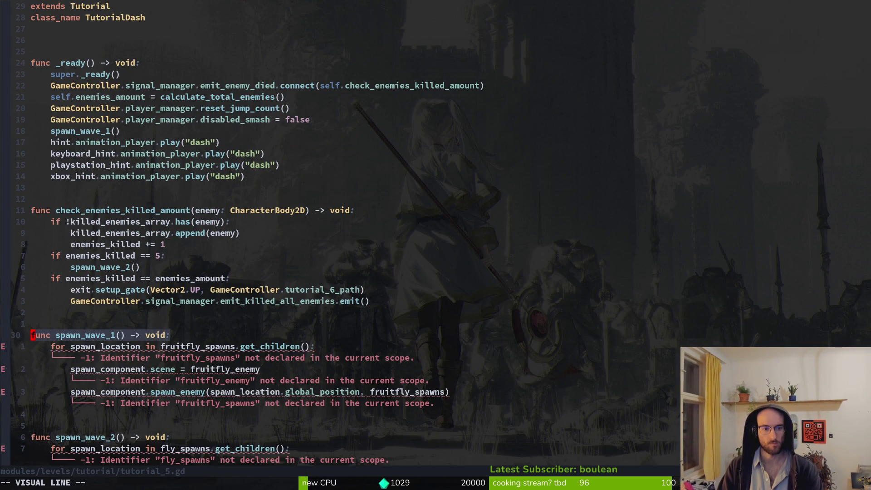
{"action": "key", "text": "j"}
{"action": "key", "text": "j"}
{"action": "key", "text": "j"}
{"action": "key", "text": "j"}
{"action": "key", "text": "j"}
{"action": "key", "text": "j"}
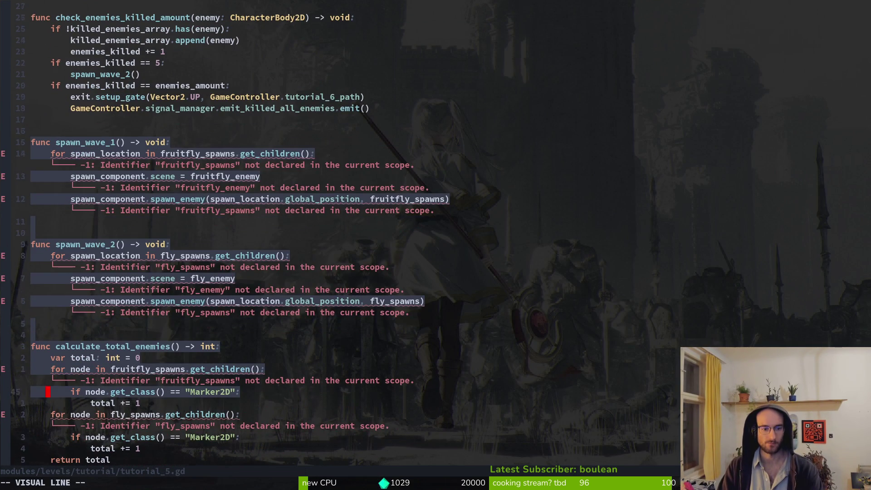
{"action": "key", "text": "d"}
{"action": "key", "text": "ctrl+s"}
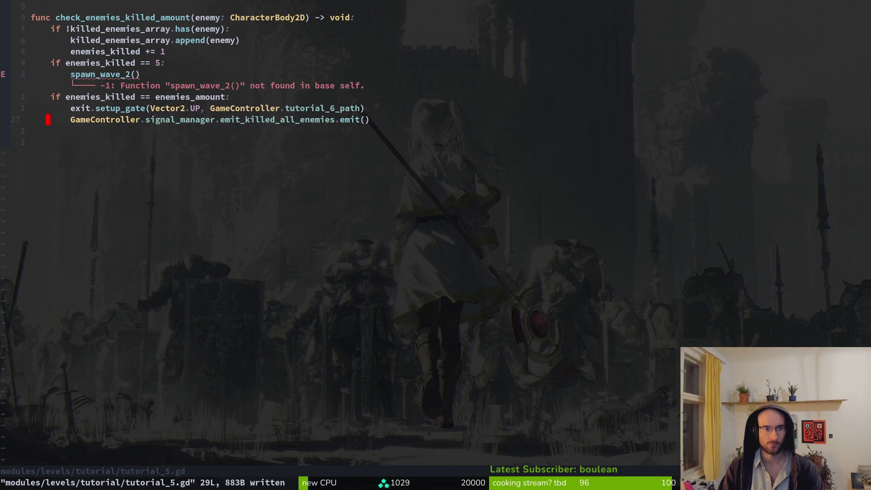
Remove the spawn_wave_2() call and the enemies_killed == 5 check, then save with :w.
{"action": "key", "text": "k"}
{"action": "key", "text": "k"}
{"action": "key", "text": "k"}
{"action": "key", "text": "k"}
{"action": "key", "text": "V"}
{"action": "key", "text": "j"}
{"action": "key", "text": "j"}
{"action": "key", "text": "j"}
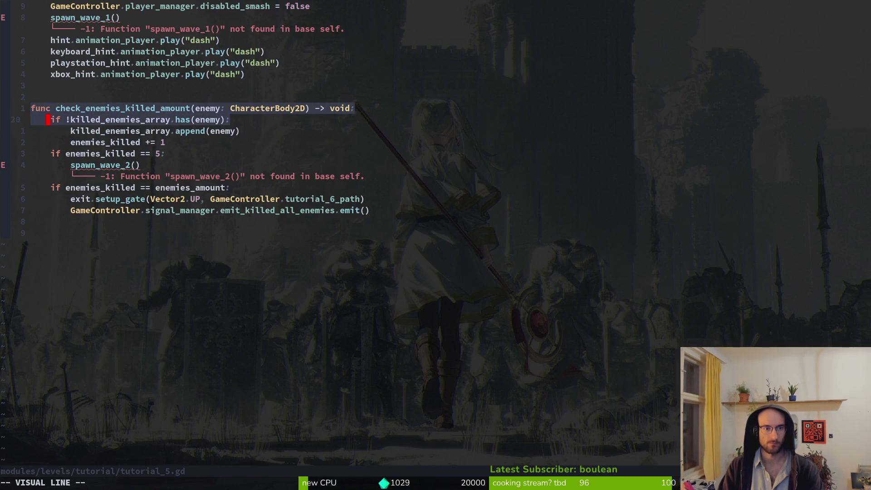
{"action": "key", "text": "k"}
{"action": "key", "text": "k"}
{"action": "key", "text": "k"}
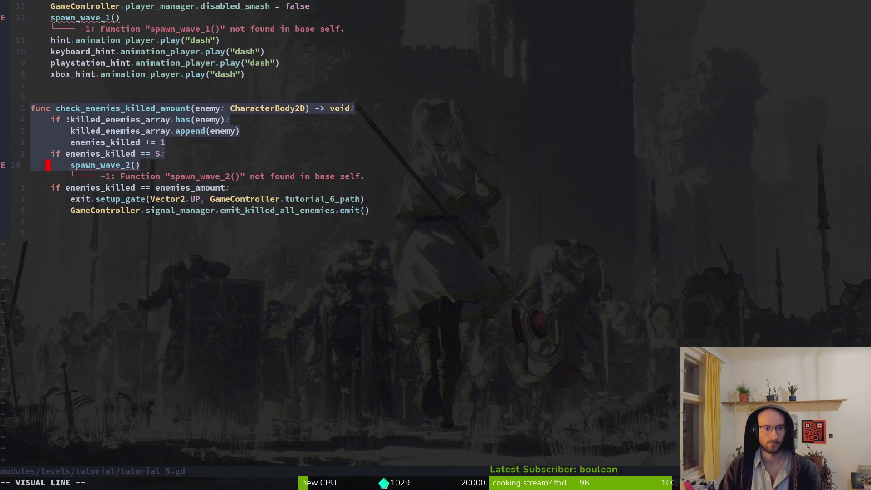
{"action": "key", "text": "Escape"}
{"action": "key", "text": "j"}
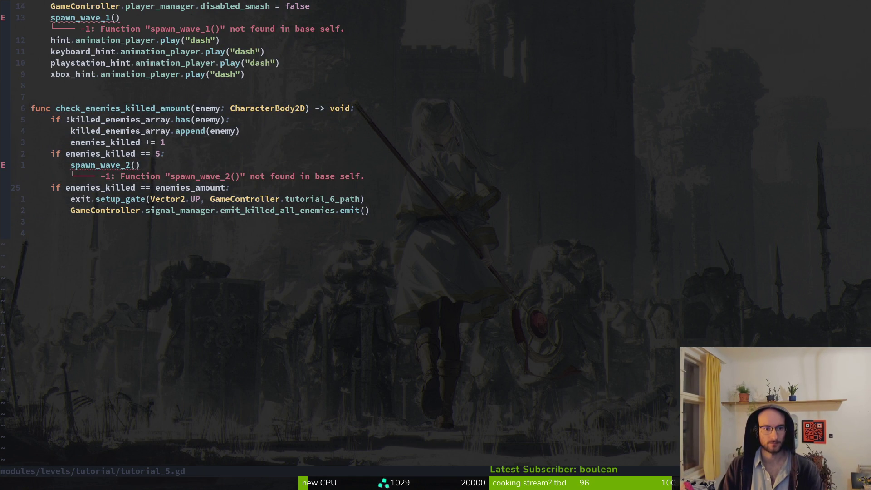
{"action": "key", "text": "V"}
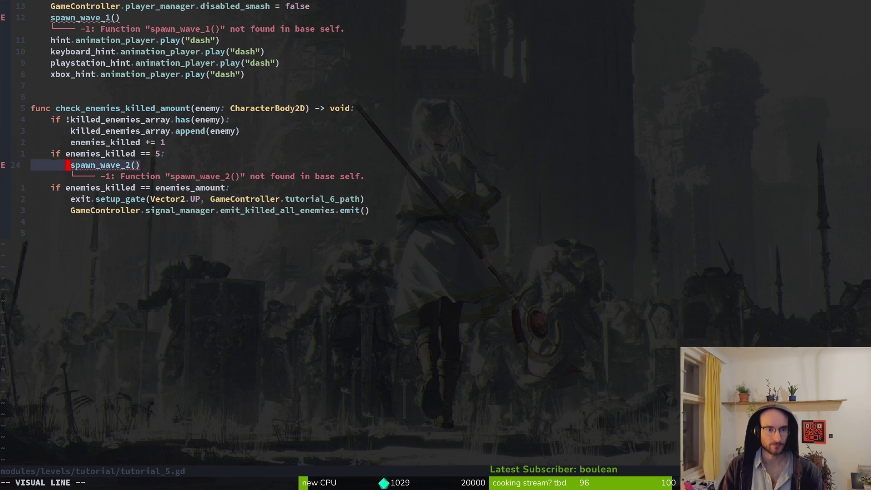
{"action": "key", "text": "d"}
{"action": "key", "text": "k"}
{"action": "key", "text": "d"}
{"action": "key", "text": "d"}
{"action": "type", "text": "wcw1"}
{"action": "key", "text": "Escape"}
{"action": "type", "text": ":w"}
{"action": "key", "text": "Return"}
Change the exit gate condition to enemies_killed >= 1.
{"action": "key", "text": "k"}
{"action": "key", "text": "j"}
{"action": "key", "text": "h"}
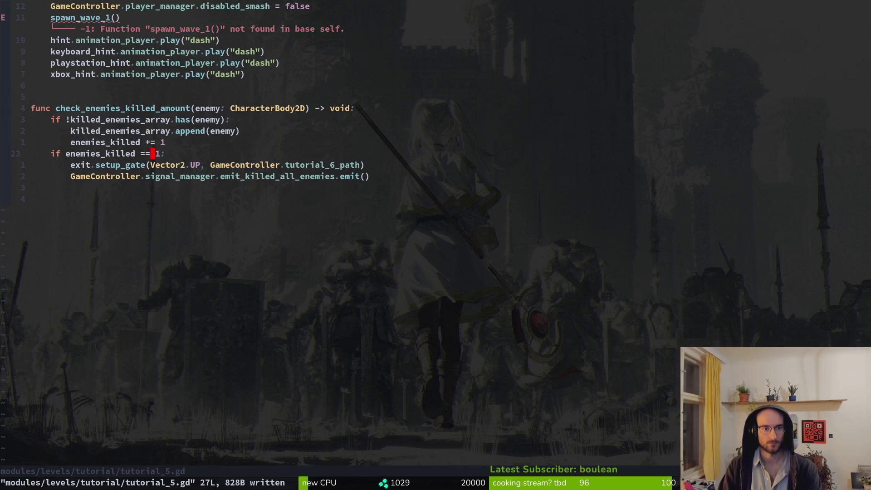
{"action": "key", "text": "i"}
{"action": "key", "text": "BackSpace"}
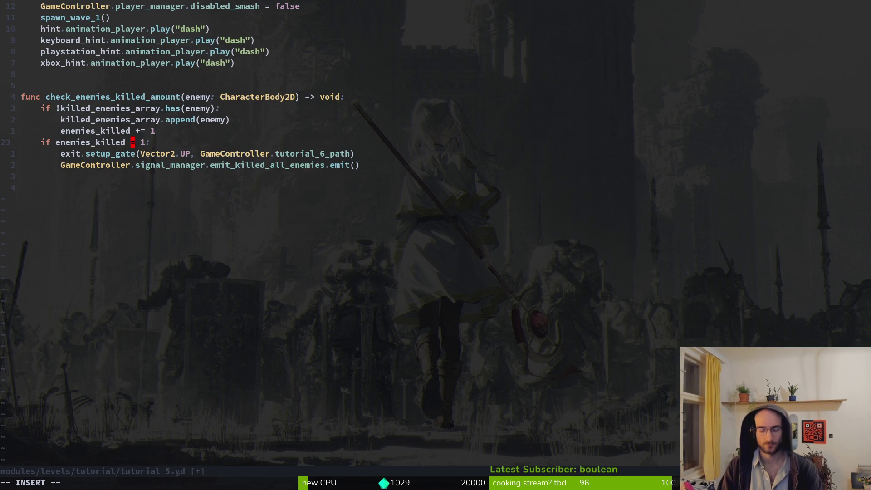
{"action": "type", "text": ">"}
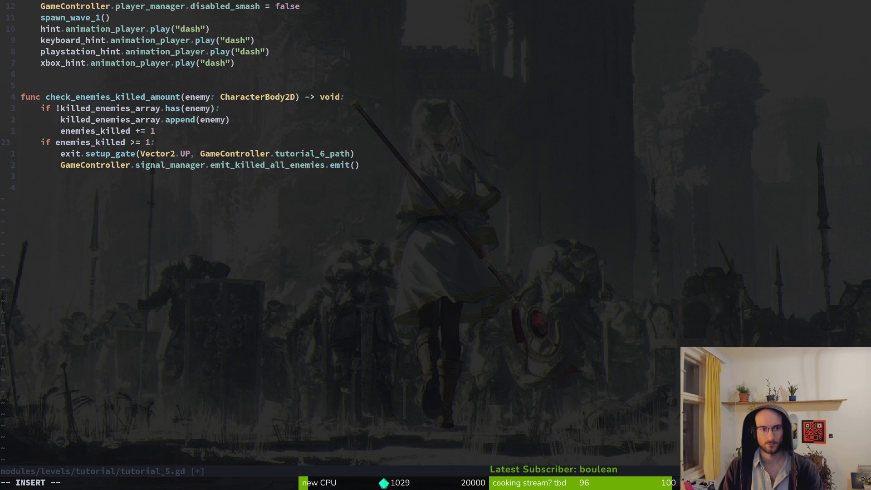
{"action": "key", "text": "Escape"}
Delete the spawn_wave_1() call and move up to the enemies_amount assignment.
{"action": "key", "text": "k"}
{"action": "key", "text": "k"}
{"action": "key", "text": "k"}
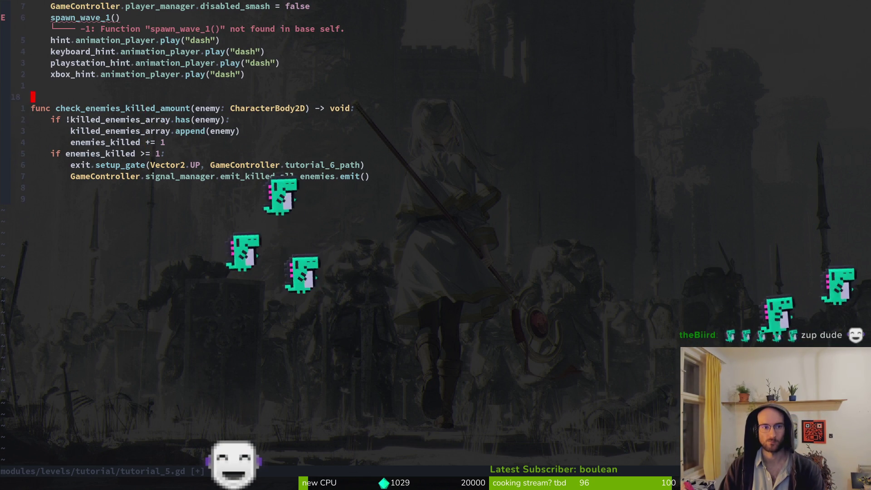
{"action": "key", "text": "8"}
{"action": "key", "text": "k"}
{"action": "key", "text": "d"}
{"action": "key", "text": "d"}
{"action": "key", "text": "3"}
{"action": "key", "text": "k"}
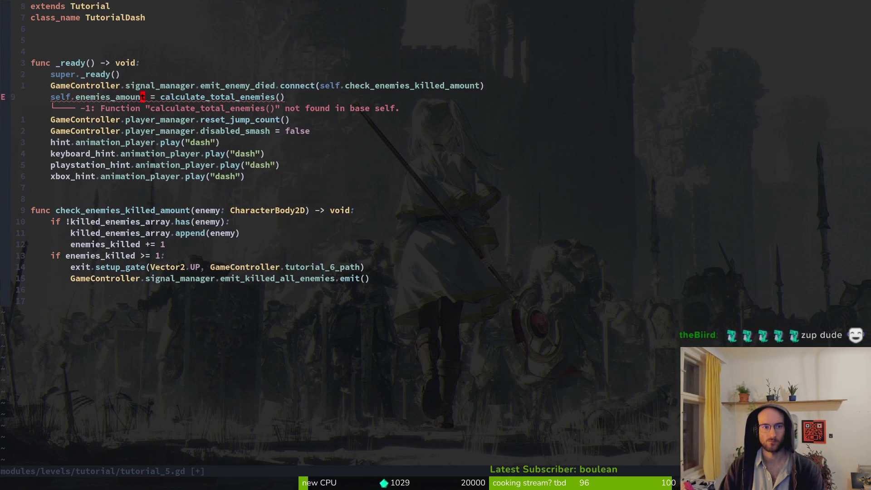
{"action": "key", "text": "d"}
{"action": "key", "text": "d"}
{"action": "type", "text": ":w"}
{"action": "key", "text": "Return"}
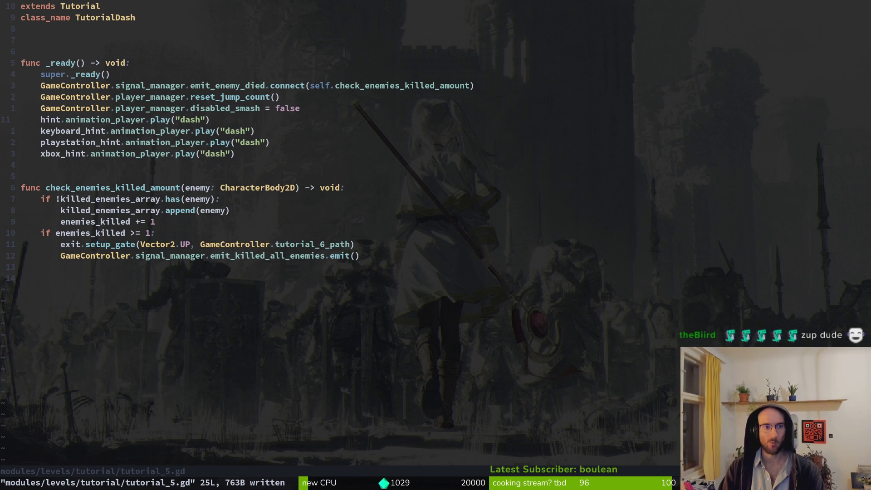
{"action": "key", "text": "shift+v"}
{"action": "key", "text": "j"}
{"action": "key", "text": "j"}
{"action": "key", "text": "Escape"}
{"action": "left_click", "coordinate": [118, 108]}
{"action": "left_click", "coordinate": [68, 119]}
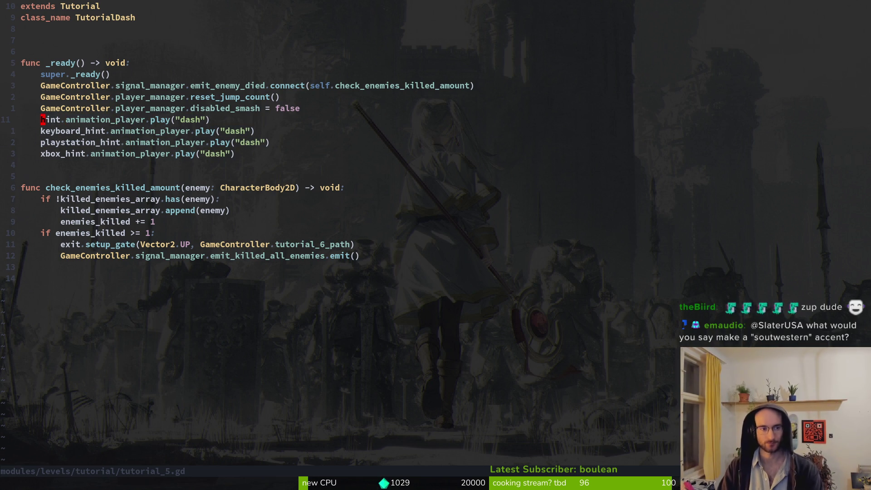
{"action": "key", "text": "ctrl+v"}
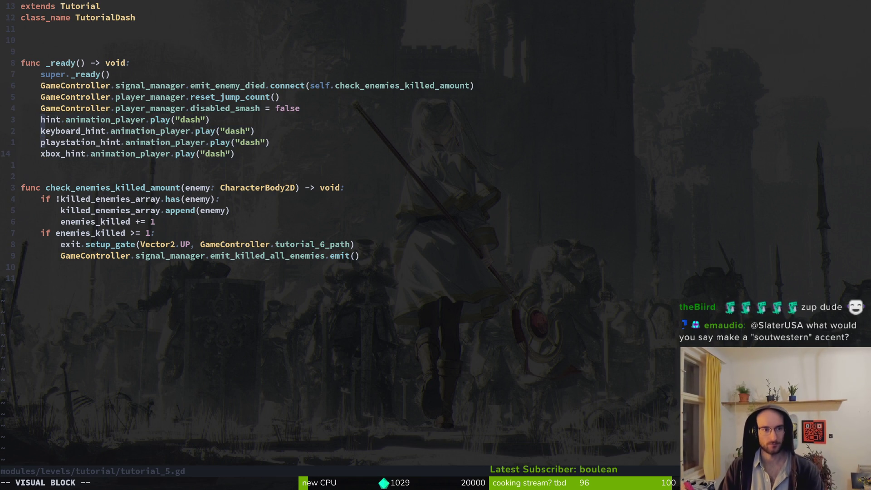
{"action": "key", "text": "shift+i"}
{"action": "type", "text": "#"}
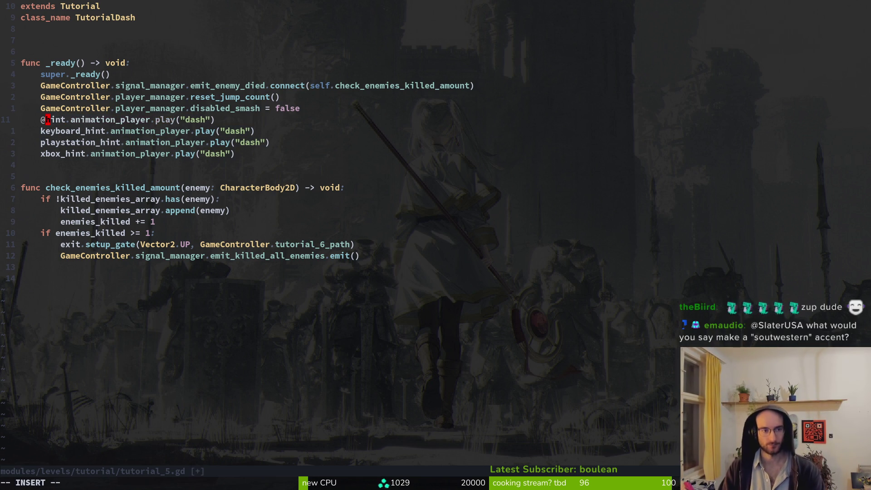
{"action": "key", "text": "Escape"}
{"action": "type", "text": ":write"}
{"action": "key", "text": "Return"}
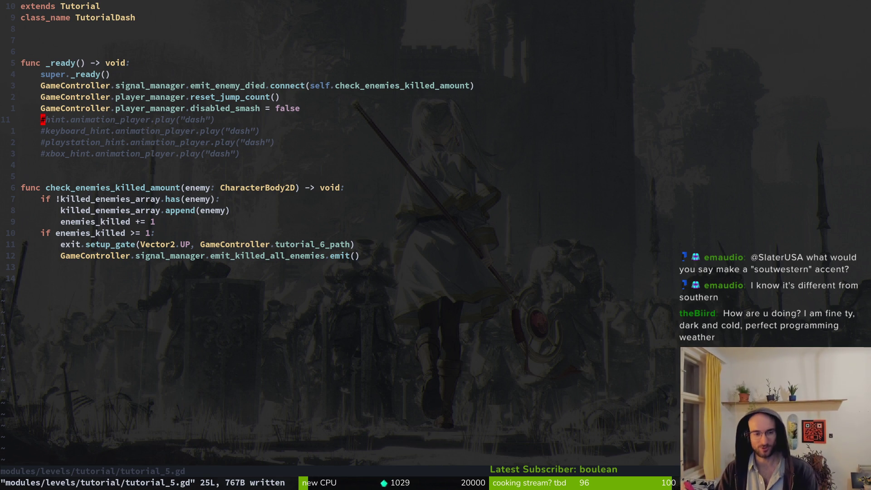
{"action": "key", "text": "k"}
{"action": "key", "text": "k"}
{"action": "key", "text": "k"}
{"action": "key", "text": "j"}
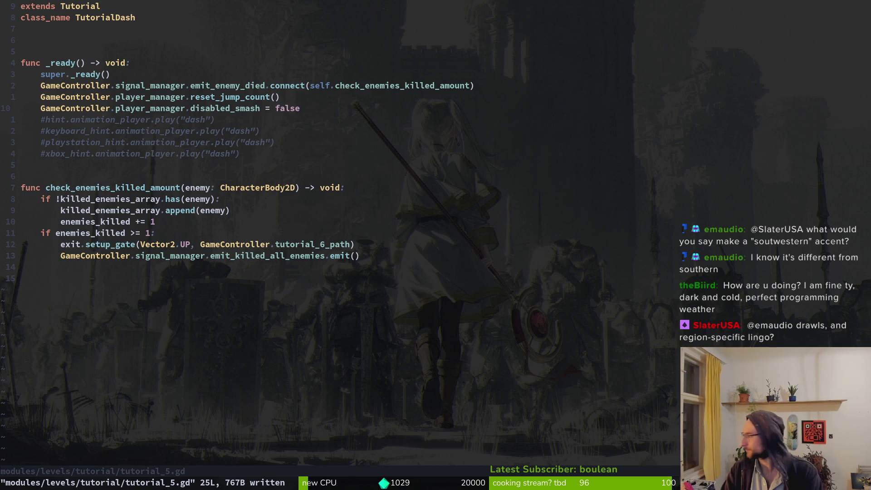
{"action": "key", "text": "j"}
{"action": "key", "text": "k"}
{"action": "key", "text": "k"}
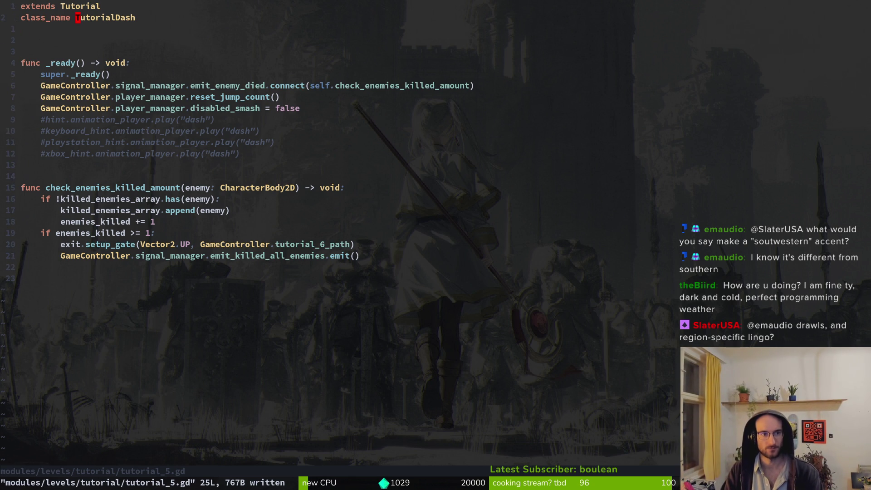
Rename the class in tutorial_5.gd to TutorialSmash and save it.
{"action": "type", "text": "cwTutorial"}
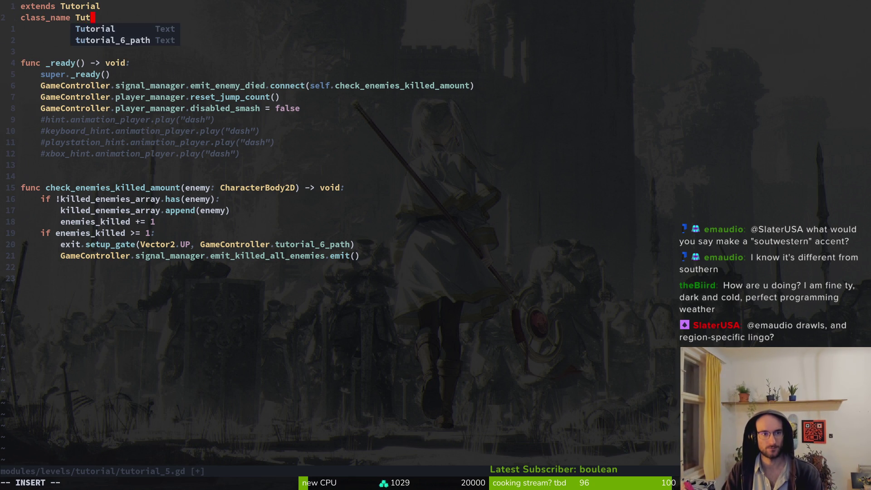
{"action": "type", "text": "Sma"}
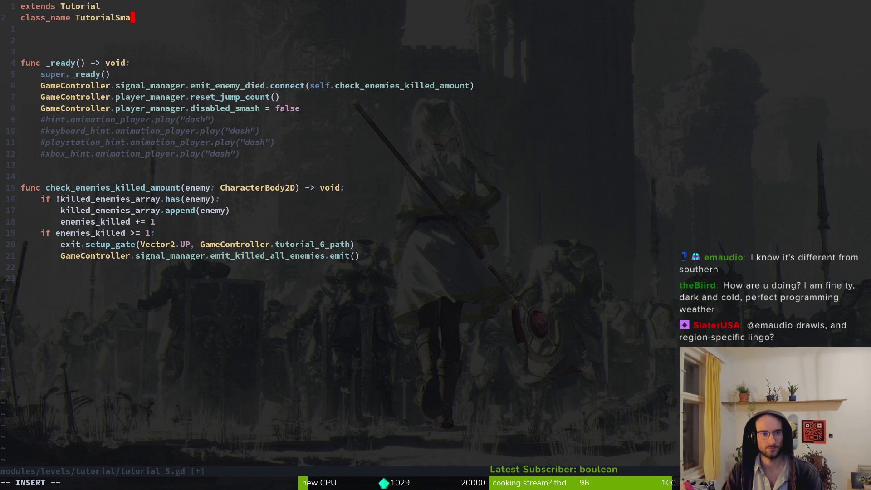
{"action": "type", "text": "sh"}
{"action": "key", "text": "Escape"}
{"action": "key", "text": "space"}
Open tutorial_4.gd, rename its class_name to TutorialDash, and save it.
{"action": "key", "text": "f"}
{"action": "key", "text": "f"}
{"action": "type", "text": "tu"}
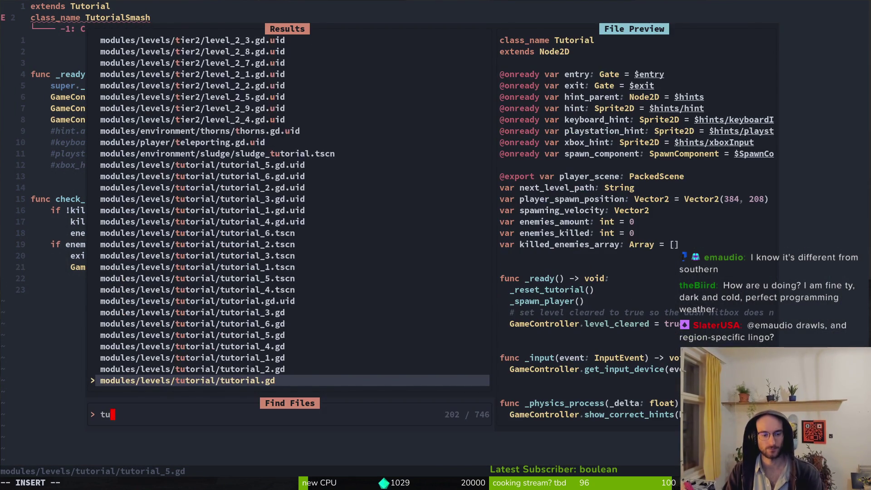
{"action": "type", "text": "t4"}
{"action": "key", "text": "Return"}
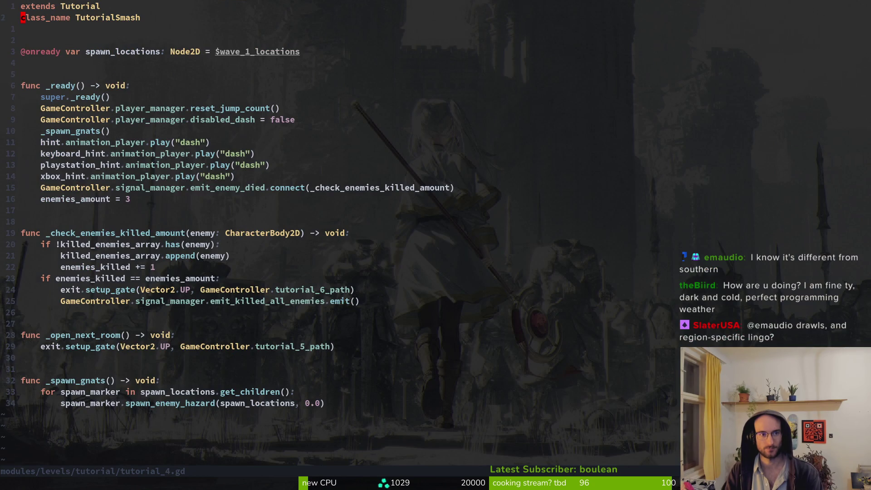
{"action": "key", "text": "j"}
{"action": "key", "text": "k"}
{"action": "key", "text": "A"}
{"action": "key", "text": "ctrl+w"}
{"action": "type", "text": "TutorialDash"}
{"action": "key", "text": "Escape"}
{"action": "type", "text": ":w"}
{"action": "key", "text": "Return"}
Open dying.gd with the file finder.
{"action": "key", "text": "space"}
{"action": "key", "text": "f"}
{"action": "key", "text": "f"}
{"action": "type", "text": "dying"}
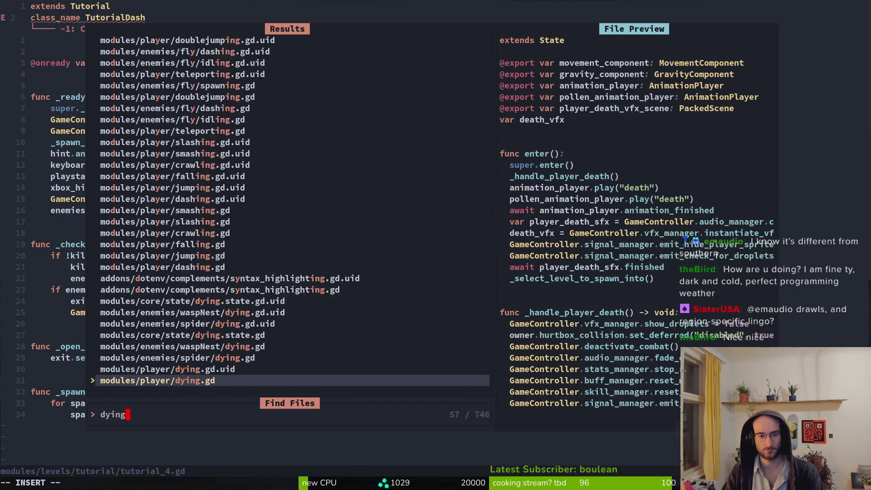
{"action": "key", "text": "Return"}
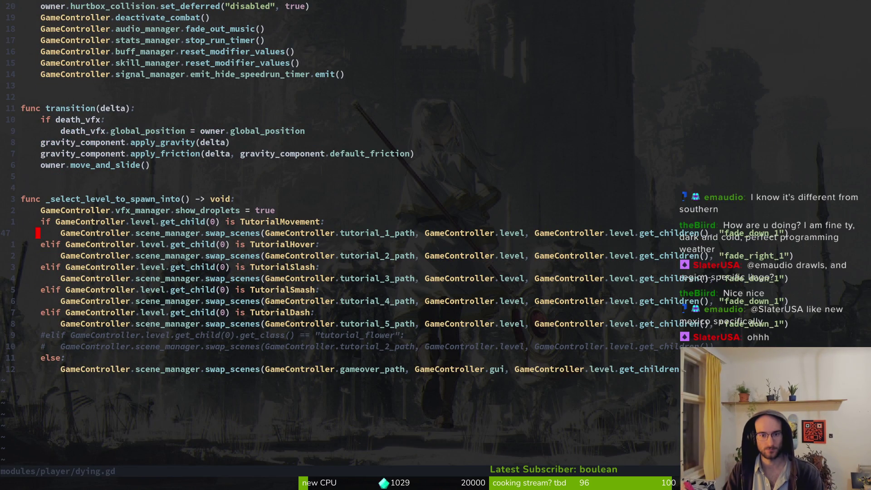
Move the TutorialSmash branch in dying.gd below the TutorialDash branch.
{"action": "key", "text": "j"}
{"action": "key", "text": "j"}
{"action": "key", "text": "j"}
{"action": "key", "text": "V"}
{"action": "key", "text": "j"}
{"action": "key", "text": "J"}
{"action": "key", "text": "u"}
{"action": "key", "text": "shift+v"}
{"action": "key", "text": "J"}
{"action": "key", "text": "Escape"}
Point TutorialDash to tutorial_4_path and TutorialSmash to tutorial_5_path, then save dying.gd.
{"action": "key", "text": "k"}
{"action": "key", "text": "k"}
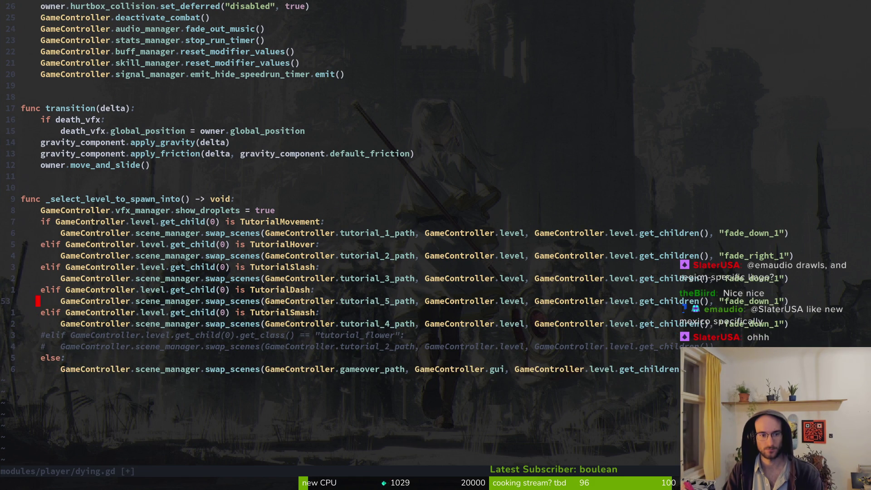
{"action": "key", "text": "f"}
{"action": "key", "text": "5"}
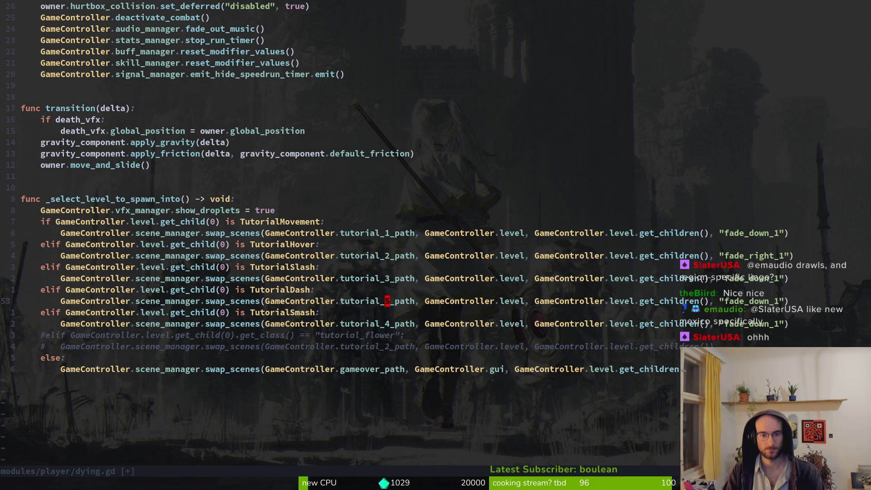
{"action": "type", "text": "4"}
{"action": "key", "text": "j"}
{"action": "key", "text": "j"}
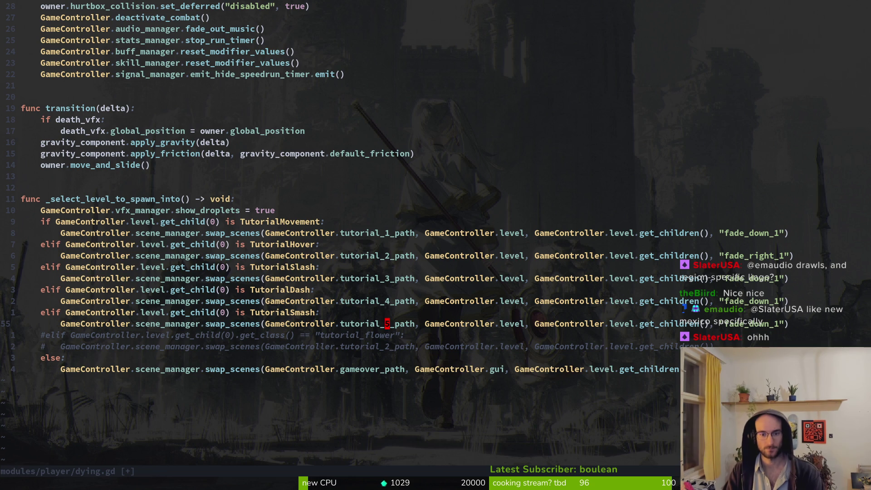
{"action": "type", "text": ":w"}
{"action": "key", "text": "Return"}
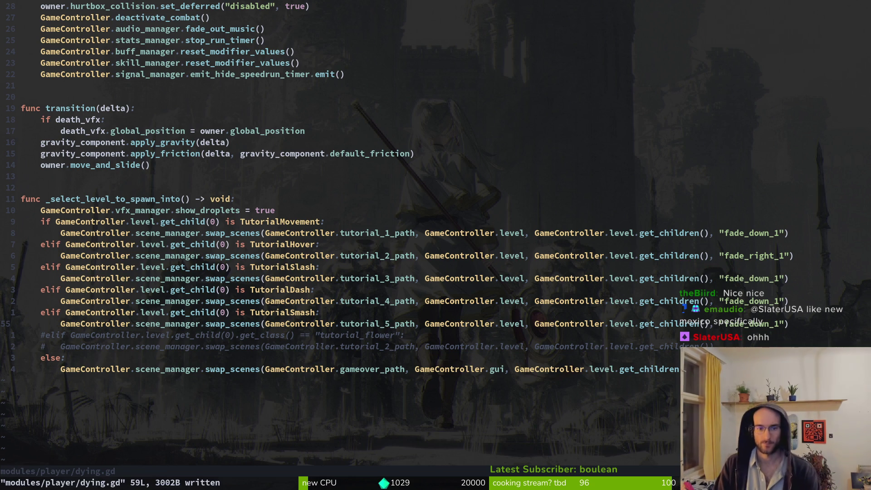
Open tutorial_3.gd with the file finder.
{"action": "key", "text": "space"}
{"action": "key", "text": "f"}
{"action": "key", "text": "f"}
{"action": "type", "text": "tut3"}
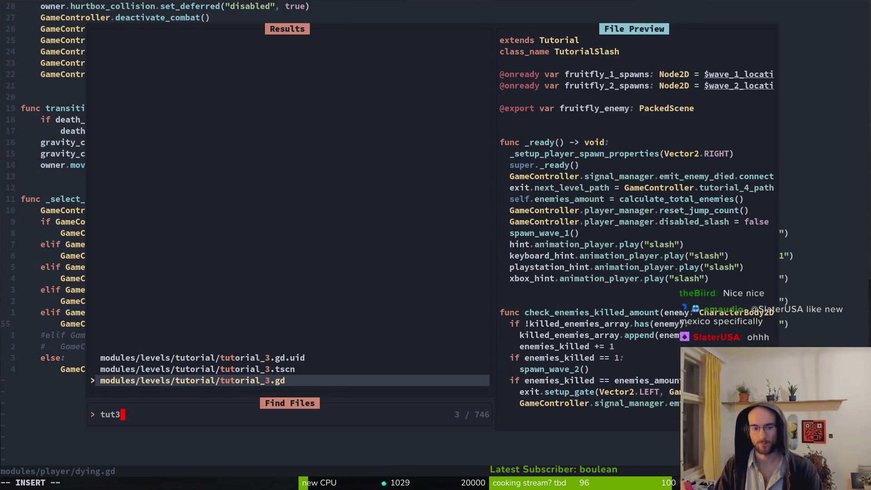
{"action": "key", "text": "Return"}
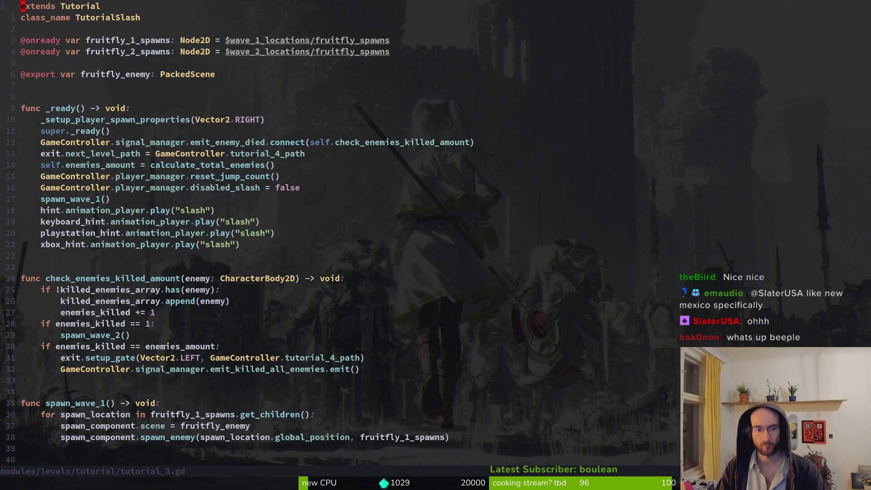
Reopen tutorial_5.gd, save it, and check Godot's errors about TutorialSmash.
{"action": "key", "text": "space"}
{"action": "key", "text": "f"}
{"action": "key", "text": "f"}
{"action": "type", "text": "tut"}
{"action": "type", "text": "5"}
{"action": "key", "text": "Return"}
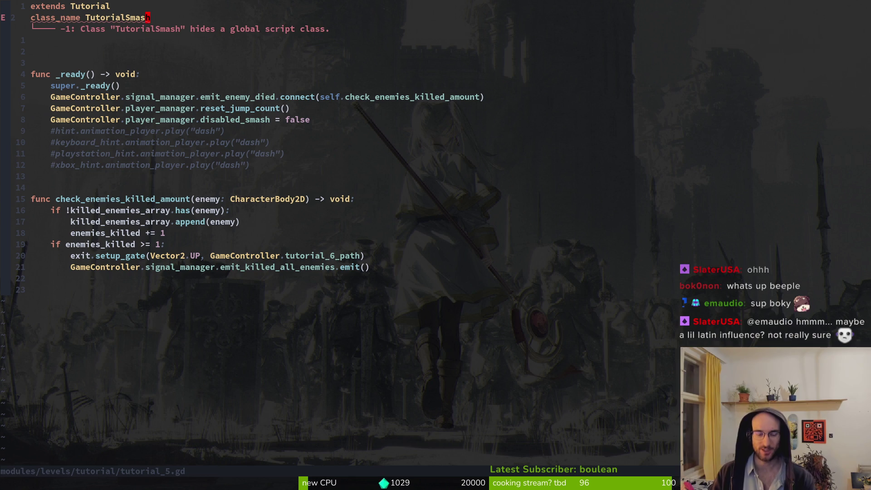
{"action": "type", "text": ":w"}
{"action": "key", "text": "Return"}
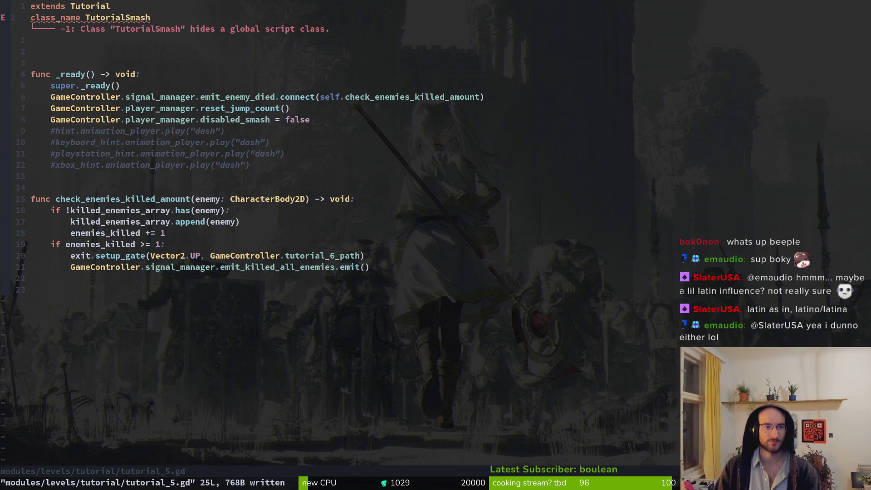
{"action": "key", "text": "alt+Tab"}
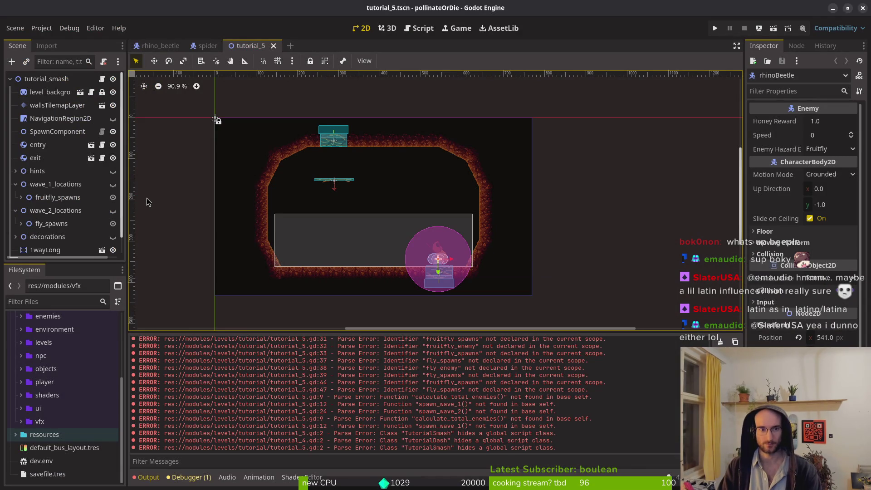
{"action": "key", "text": "alt+Tab"}
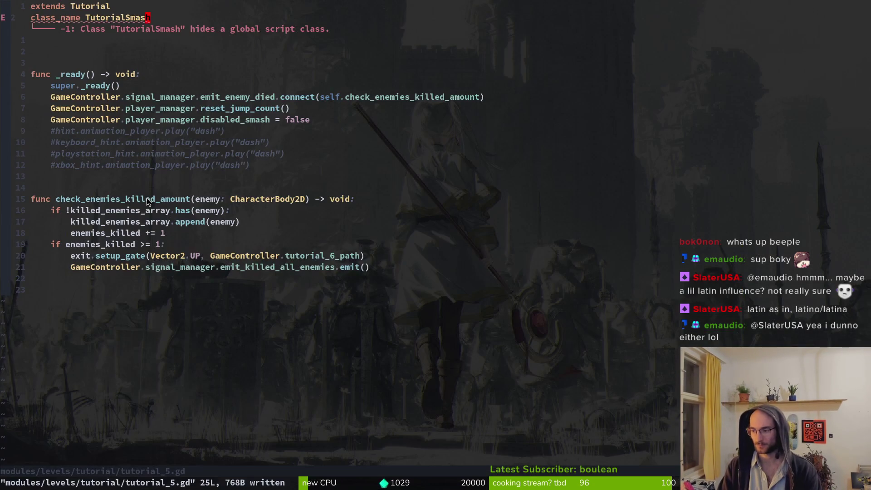
Delete the blank line after class_name in tutorial_5.gd and save.
{"action": "key", "text": "j"}
{"action": "key", "text": "j"}
{"action": "key", "text": "d"}
{"action": "key", "text": "d"}
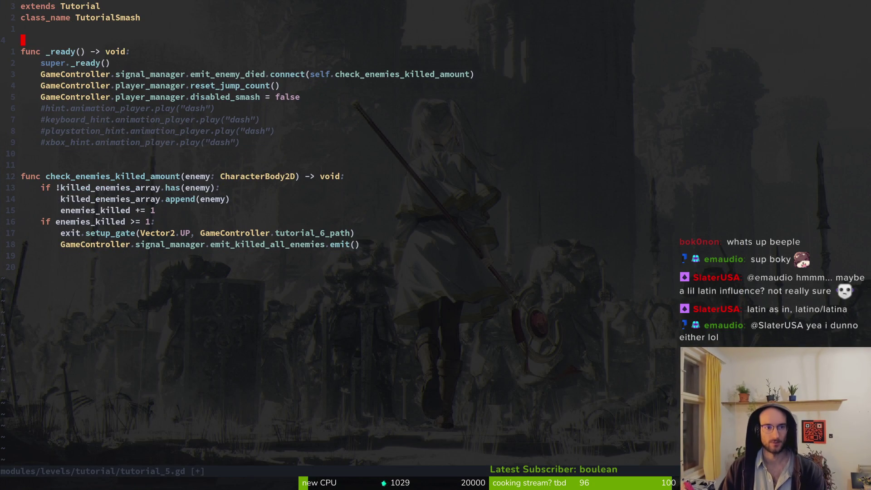
{"action": "type", "text": ":w"}
{"action": "key", "text": "Return"}
{"action": "key", "text": "j"}
{"action": "key", "text": "j"}
{"action": "key", "text": "j"}
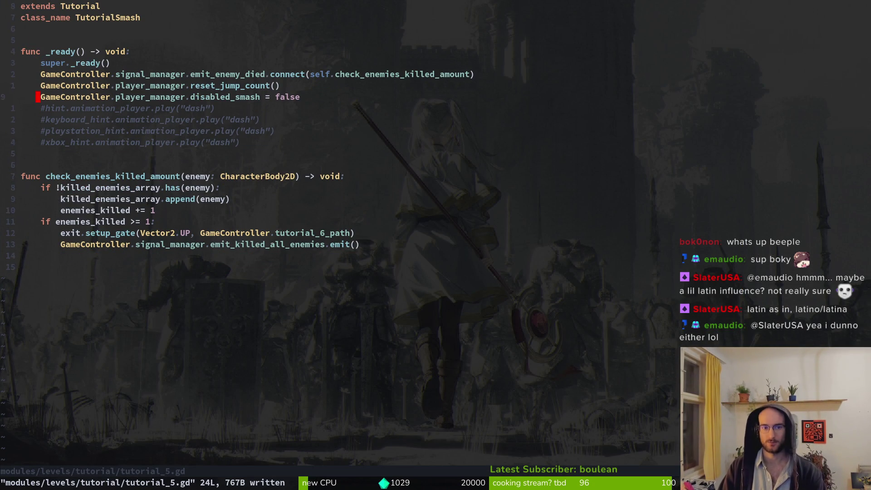
{"action": "key", "text": "j"}
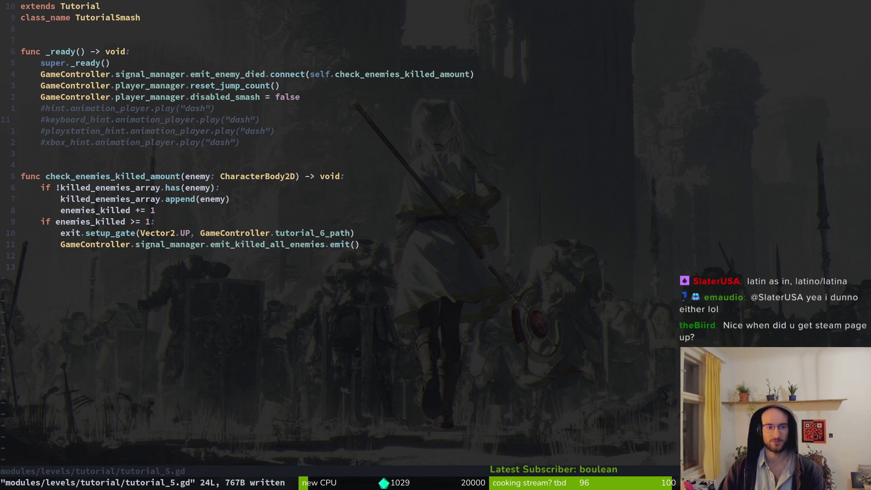
Navigate to check_enemies_killed_amount and the hint lines, cancelling a stray :wq.
{"action": "key", "text": "j"}
{"action": "key", "text": "j"}
{"action": "key", "text": "j"}
{"action": "key", "text": "braceleft"}
{"action": "key", "text": "k"}
{"action": "key", "text": "j"}
{"action": "key", "text": "j"}
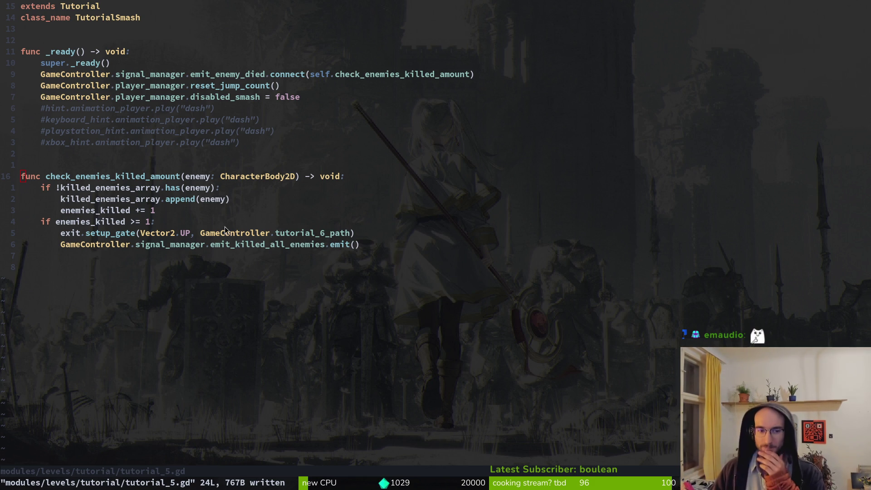
{"action": "left_click", "coordinate": [93, 144]}
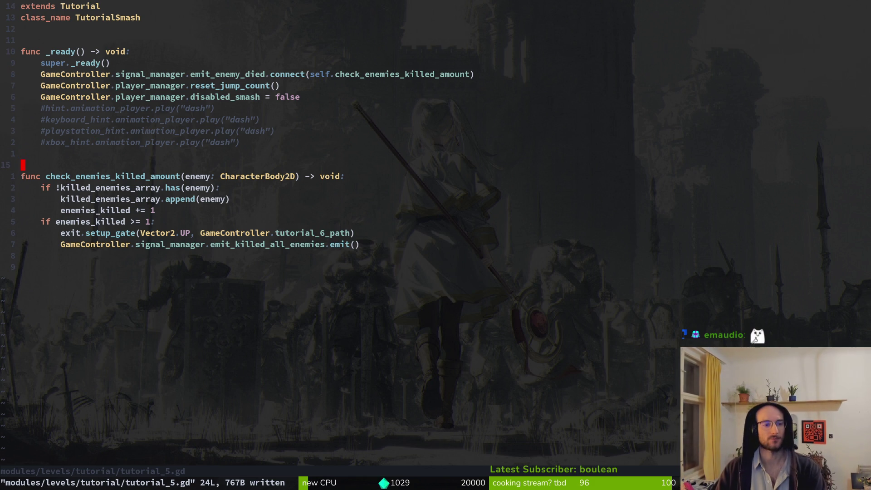
{"action": "left_click", "coordinate": [22, 165]}
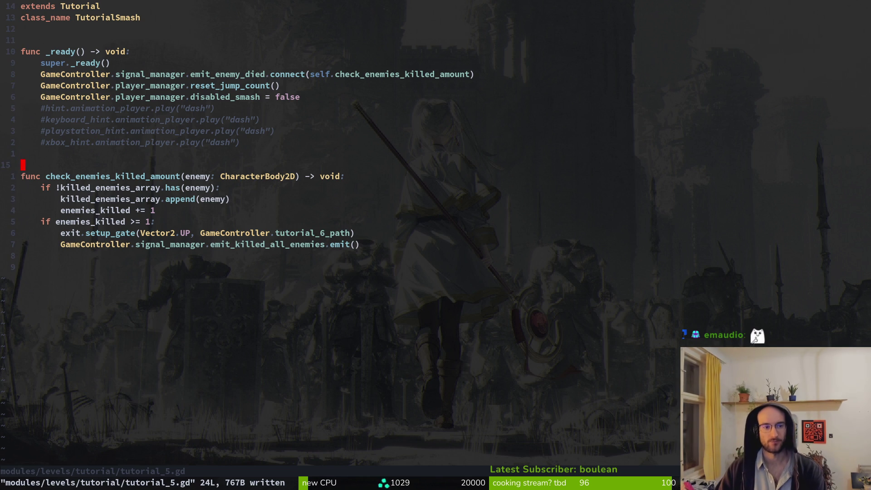
{"action": "type", "text": ":wq"}
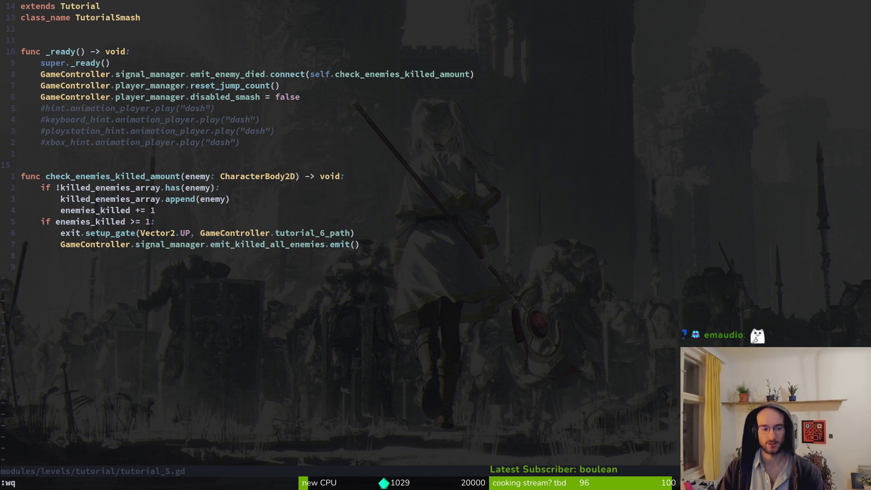
{"action": "key", "text": "Escape"}
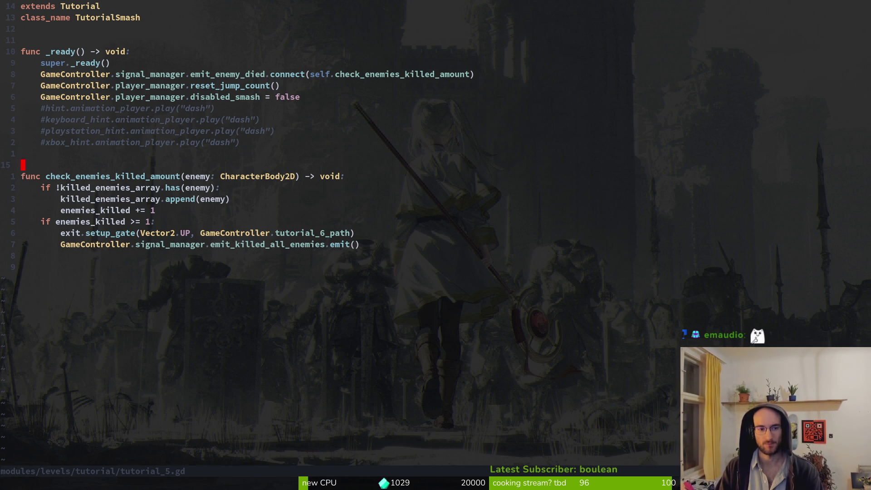
Review the #playstation_hint, super._ready() and #xbox_hint lines, then save tutorial_5.gd.
{"action": "left_click", "coordinate": [93, 142]}
{"action": "left_click", "coordinate": [92, 130]}
{"action": "key", "text": "j"}
{"action": "key", "text": "j"}
{"action": "key", "text": "k"}
{"action": "key", "text": "k"}
{"action": "key", "text": "k"}
{"action": "key", "text": "j"}
{"action": "key", "text": "j"}
{"action": "key", "text": "j"}
{"action": "key", "text": "k"}
{"action": "key", "text": "k"}
{"action": "key", "text": "k"}
{"action": "key", "text": "j"}
{"action": "key", "text": "j"}
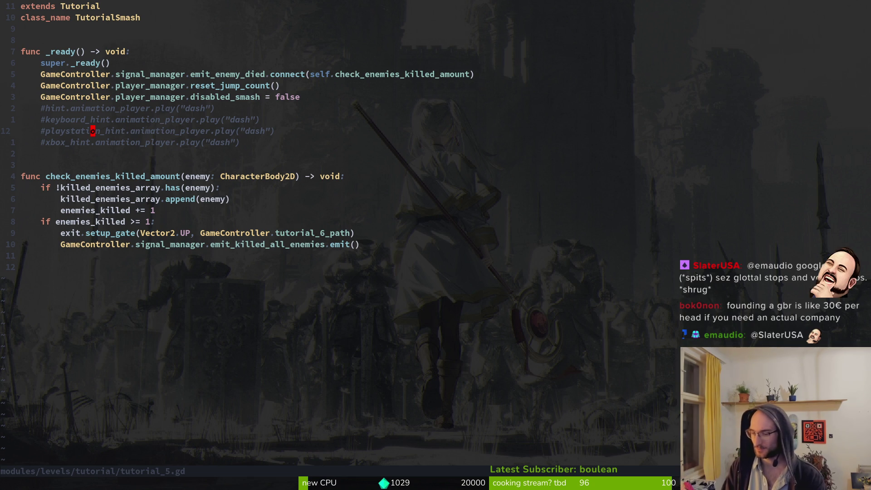
{"action": "key", "text": "j"}
{"action": "key", "text": "j"}
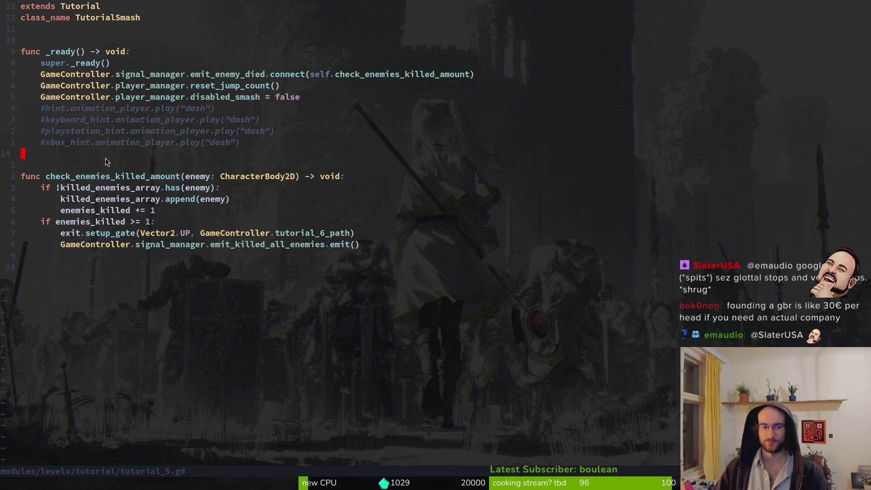
{"action": "type", "text": ":w"}
{"action": "key", "text": "Return"}
Check the duplicate-enemy check and append lines in check_enemies_killed_amount.
{"action": "key", "text": "j"}
{"action": "key", "text": "j"}
{"action": "key", "text": "j"}
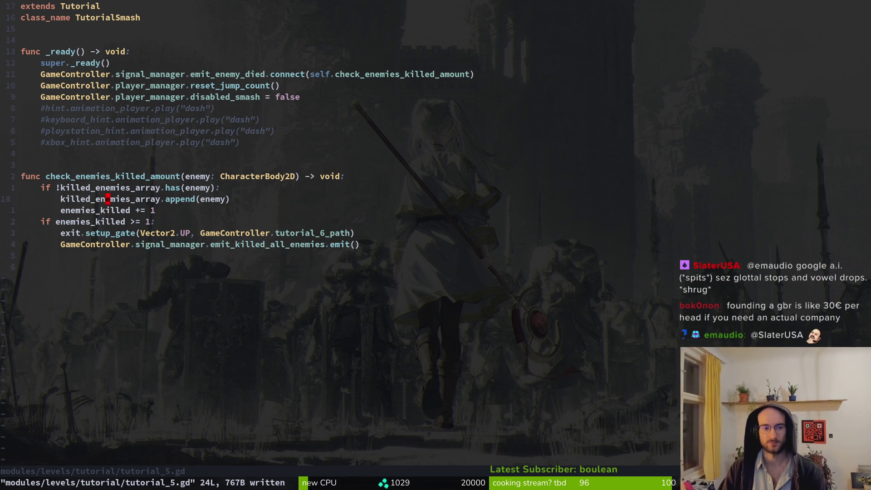
{"action": "key", "text": "k"}
{"action": "key", "text": "k"}
{"action": "key", "text": "j"}
{"action": "key", "text": "j"}
{"action": "key", "text": "j"}
{"action": "key", "text": "k"}
{"action": "key", "text": "k"}
{"action": "key", "text": "k"}
{"action": "key", "text": "j"}
{"action": "key", "text": "j"}
{"action": "key", "text": "j"}
{"action": "key", "text": "j"}
{"action": "key", "text": "j"}
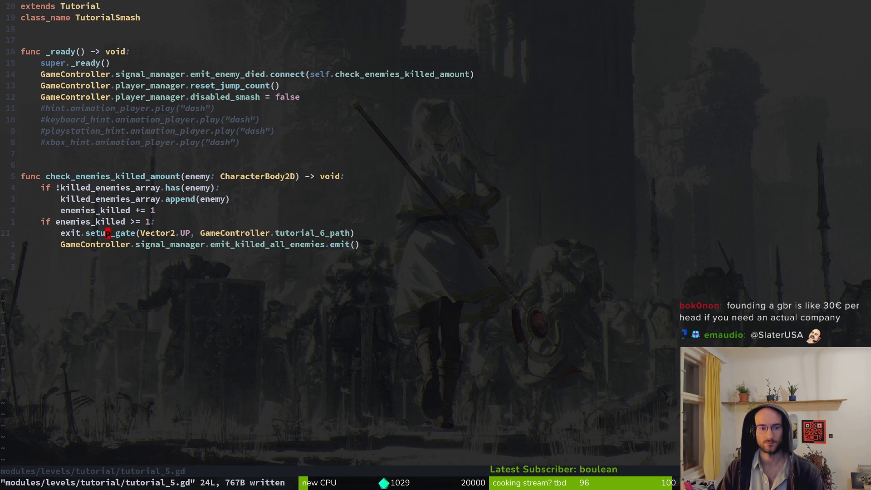
{"action": "key", "text": "alt+Tab"}
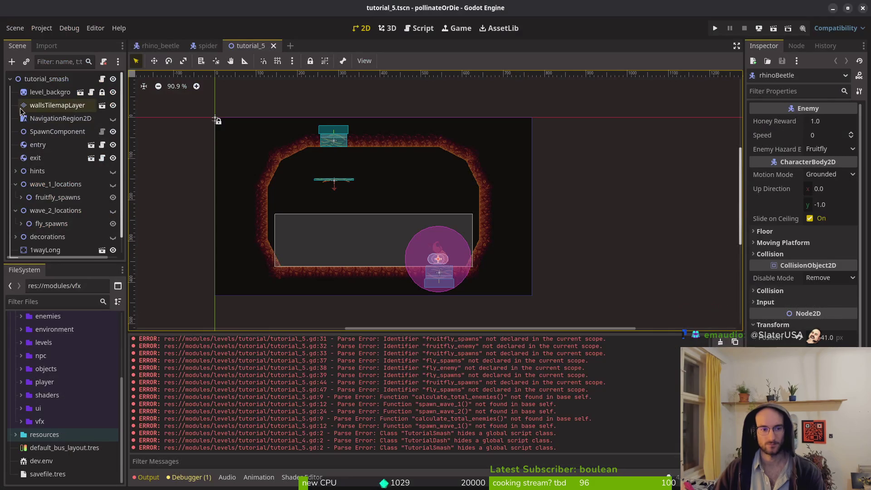
Delete the wave location nodes from the tutorial_5 scene.
{"action": "left_click", "coordinate": [56, 184]}
{"action": "left_click", "coordinate": [78, 225], "text": "shift"}
{"action": "key", "text": "Delete"}
{"action": "key", "text": "Return"}
Inspect the decorations, 1wayLong and navigation region, then delete NavigationRegion2D.
{"action": "left_click", "coordinate": [16, 184]}
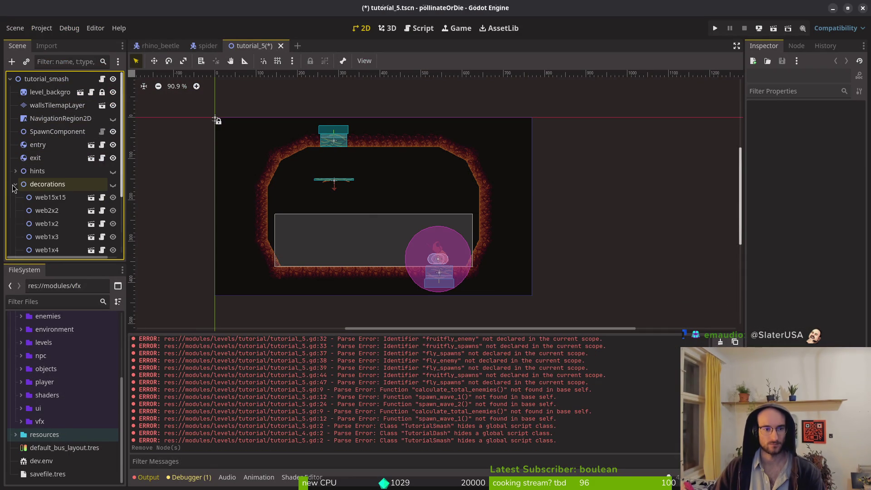
{"action": "left_click", "coordinate": [15, 184]}
{"action": "left_click", "coordinate": [117, 198]}
{"action": "left_click", "coordinate": [117, 197]}
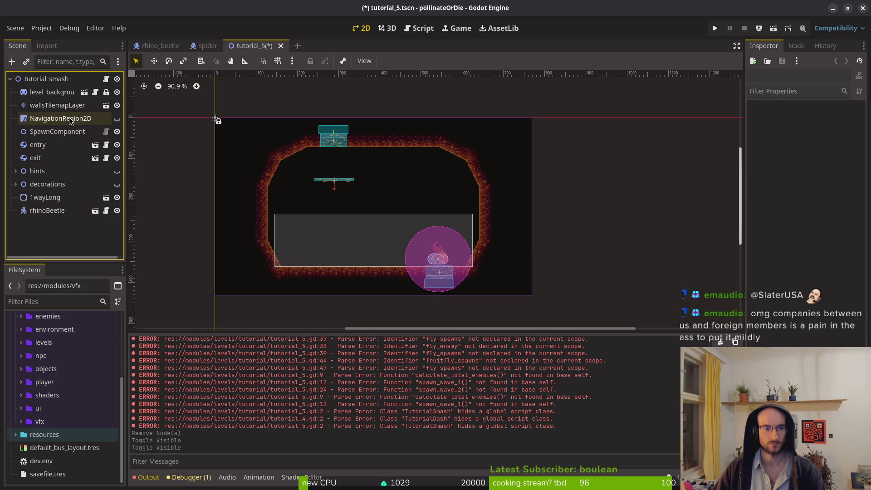
{"action": "left_click", "coordinate": [117, 119]}
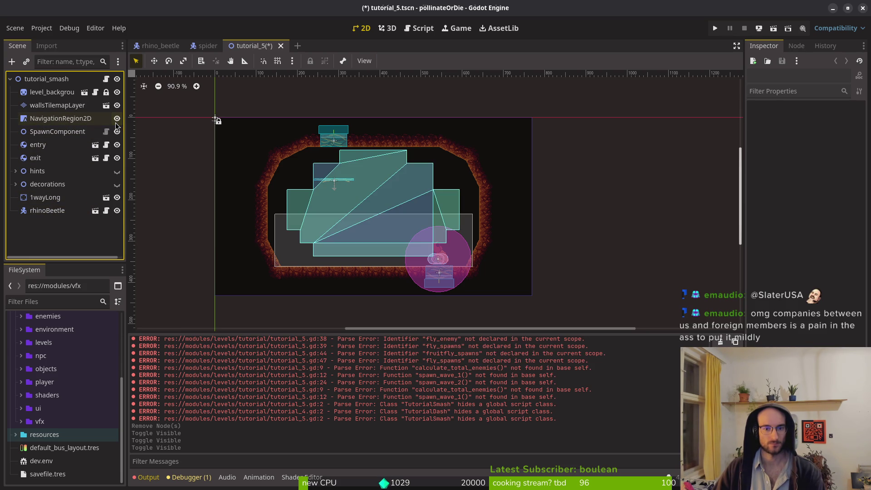
{"action": "left_click", "coordinate": [116, 119]}
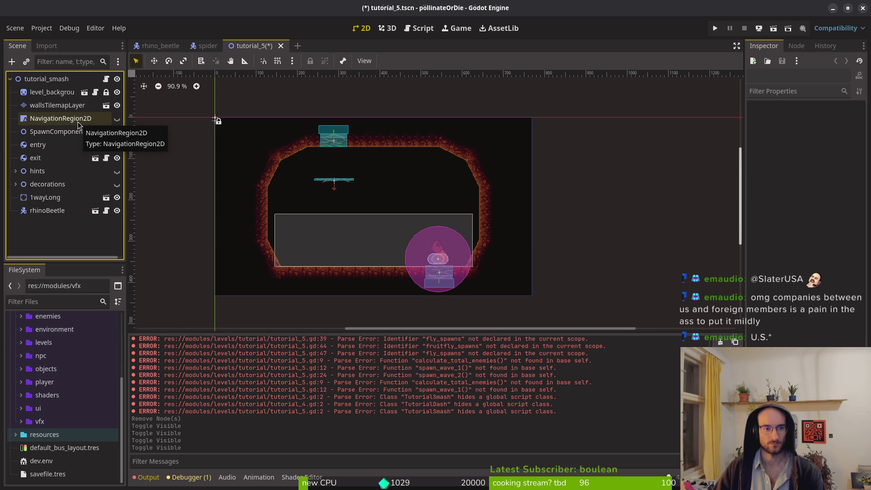
{"action": "left_click", "coordinate": [61, 118]}
{"action": "key", "text": "Delete"}
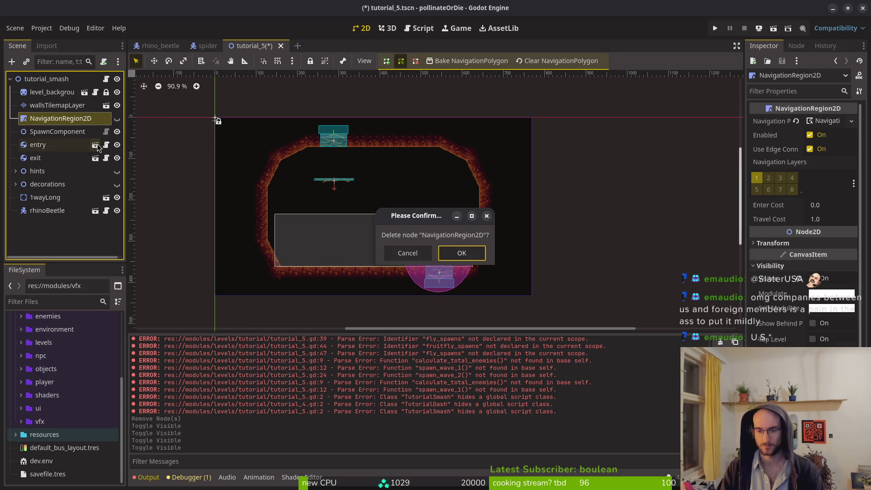
{"action": "key", "text": "Return"}
Save the tutorial_5 scene, briefly open and close tutorial_2.tscn, and run the game.
{"action": "key", "text": "ctrl+s"}
{"action": "key", "text": "shift+alt+o"}
{"action": "type", "text": "tut2tscn"}
{"action": "key", "text": "Return"}
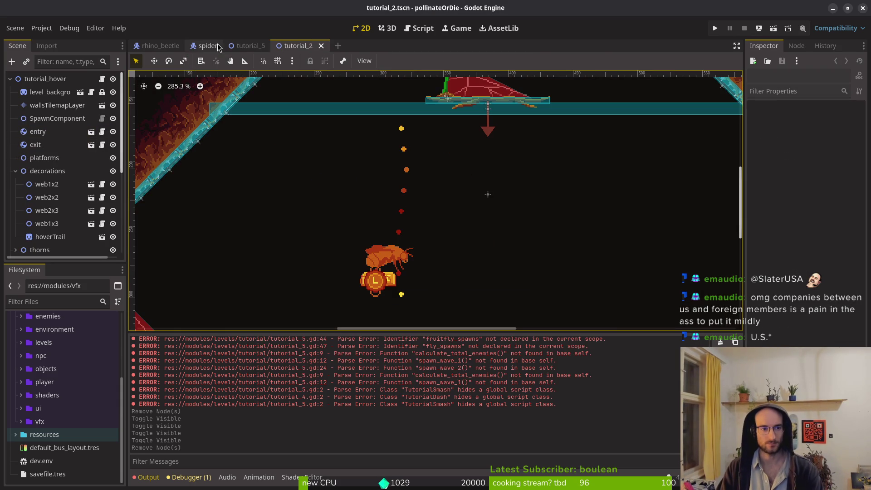
{"action": "left_click", "coordinate": [321, 45]}
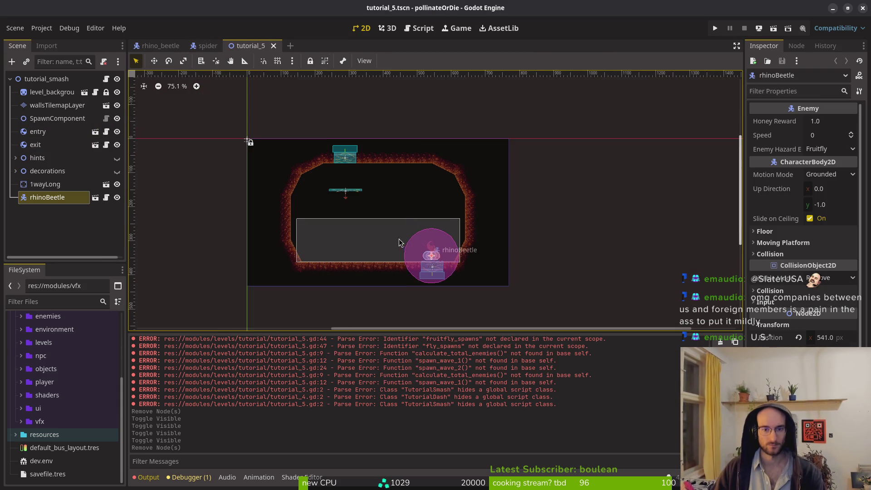
{"action": "left_click", "coordinate": [715, 28]}
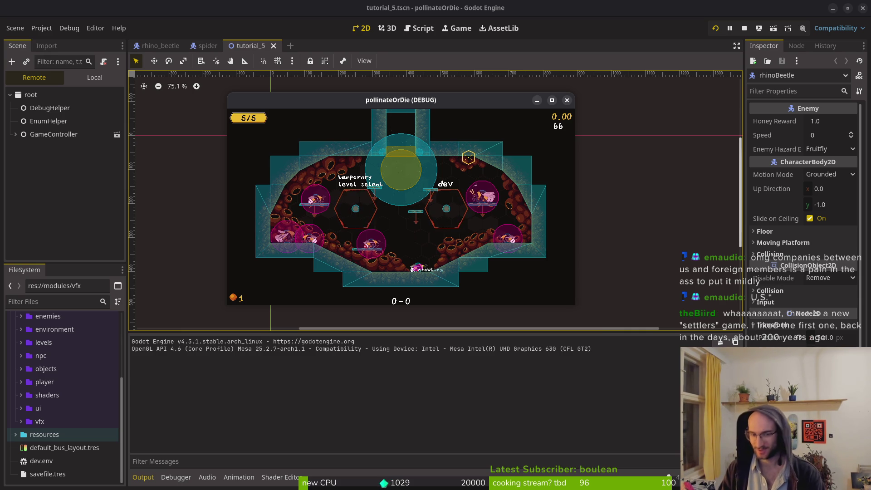
In the running game, use the level select to load level 5.
{"action": "key", "text": "space"}
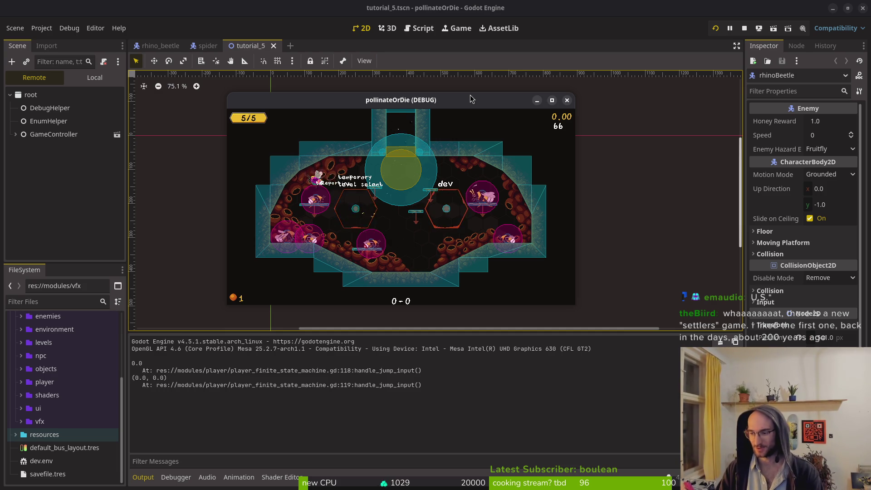
{"action": "key", "text": "Up"}
{"action": "key", "text": "Left"}
{"action": "key", "text": "Left"}
{"action": "key", "text": "Left"}
{"action": "key", "text": "Down"}
{"action": "key", "text": "Return"}
{"action": "key", "text": "Left"}
Crawl the player toward the rhino beetle, then bring the editor forward.
{"action": "key", "text": "Right"}
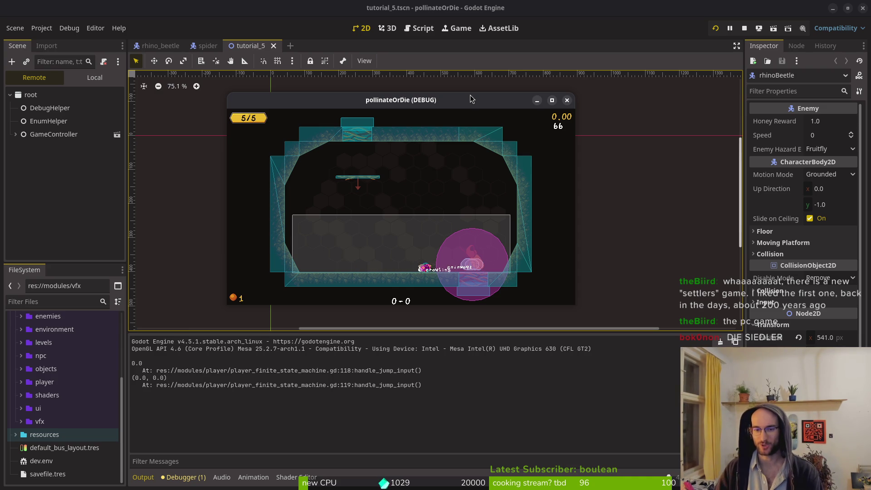
{"action": "key", "text": "Right"}
{"action": "key", "text": "Left"}
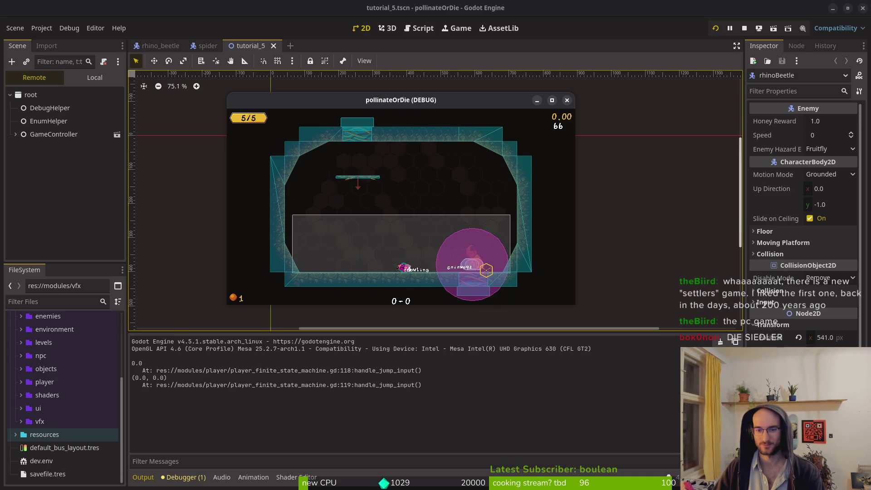
{"action": "left_click", "coordinate": [50, 91]}
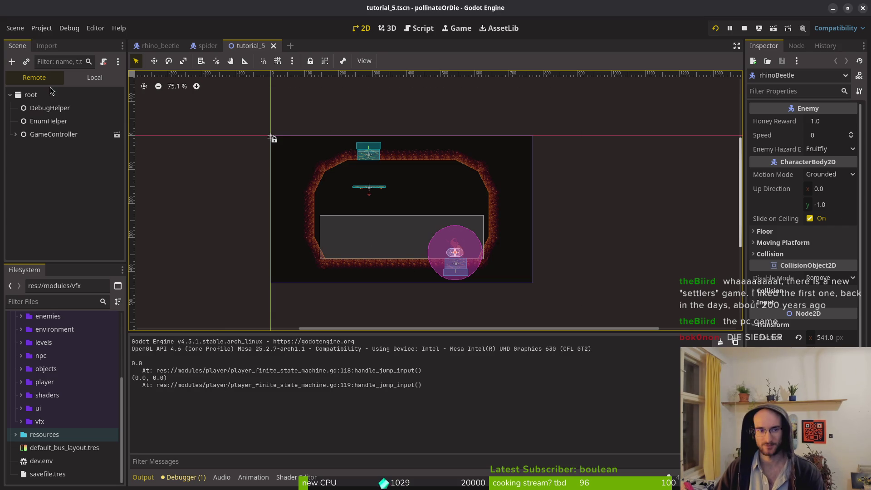
In the rhino_beetle scene, set the 'spawning' animation to autoplay on load.
{"action": "left_click", "coordinate": [159, 45]}
{"action": "left_click", "coordinate": [87, 78]}
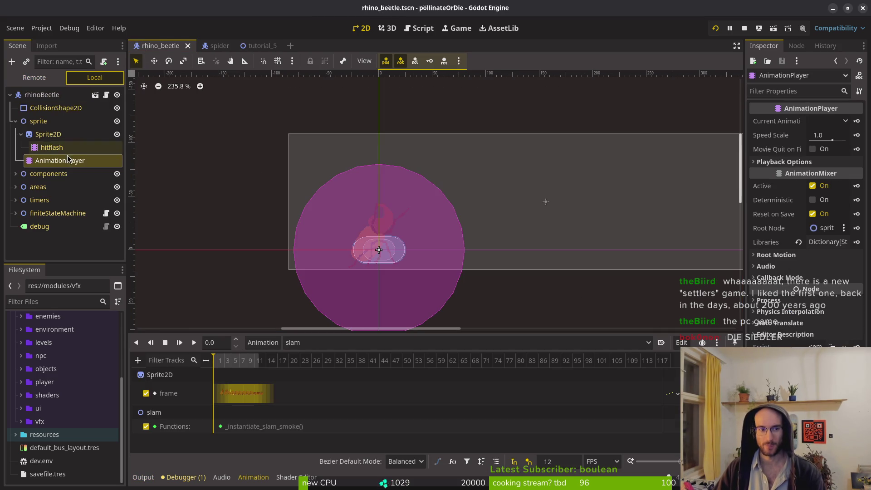
{"action": "left_click", "coordinate": [318, 343]}
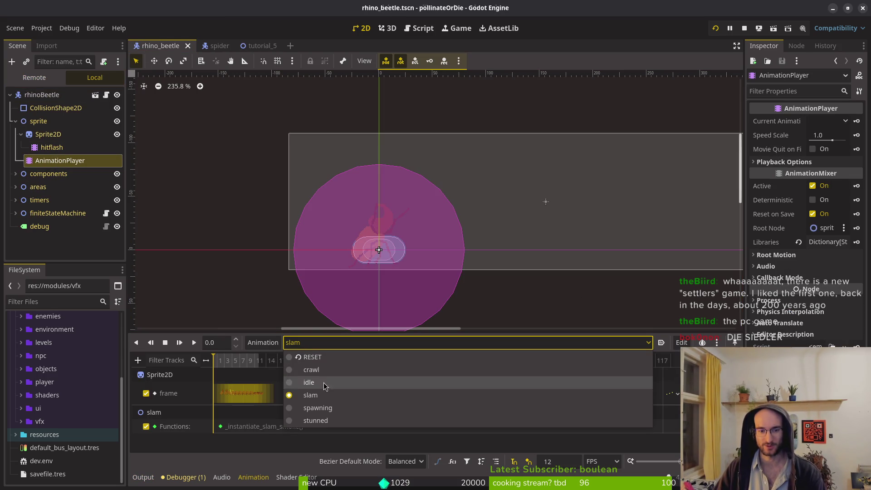
{"action": "left_click", "coordinate": [341, 410]}
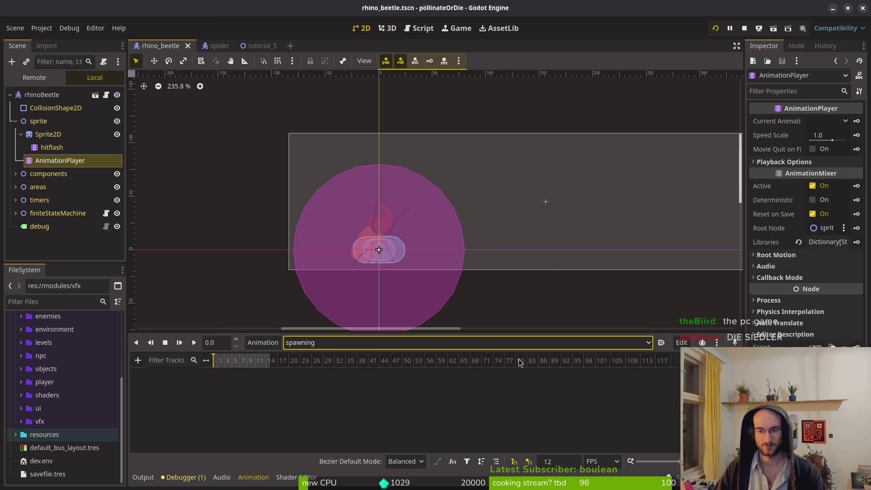
{"action": "left_click", "coordinate": [661, 343]}
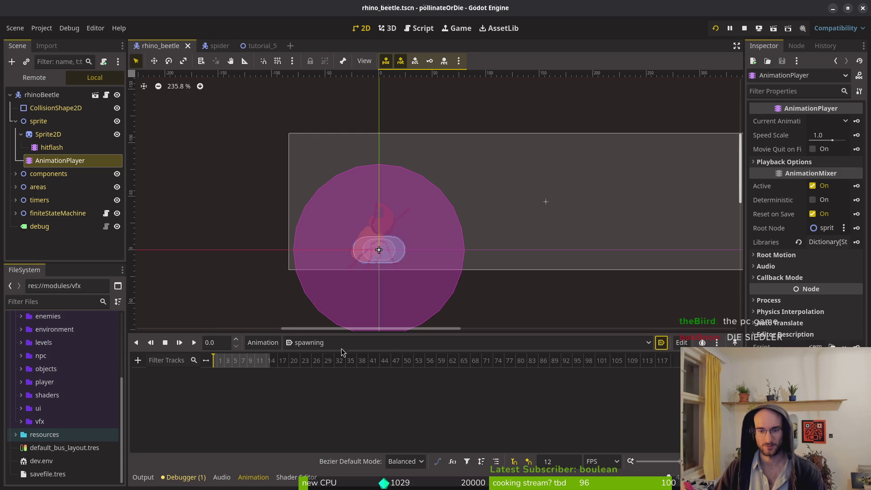
{"action": "left_click", "coordinate": [309, 344]}
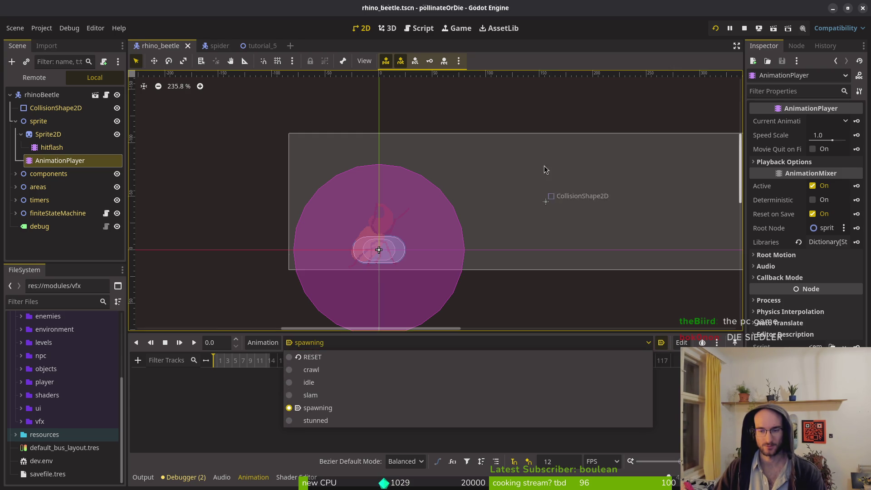
Restart the game, load level 5, and crawl the player toward the beetle.
{"action": "left_click", "coordinate": [744, 28]}
{"action": "left_click", "coordinate": [715, 30]}
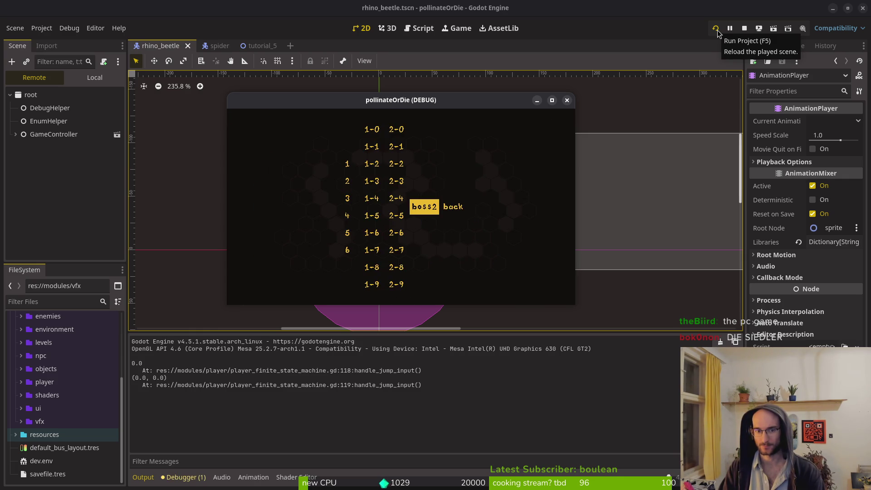
{"action": "key", "text": "Left"}
{"action": "key", "text": "Left"}
{"action": "key", "text": "Down"}
{"action": "key", "text": "Left"}
{"action": "key", "text": "Down"}
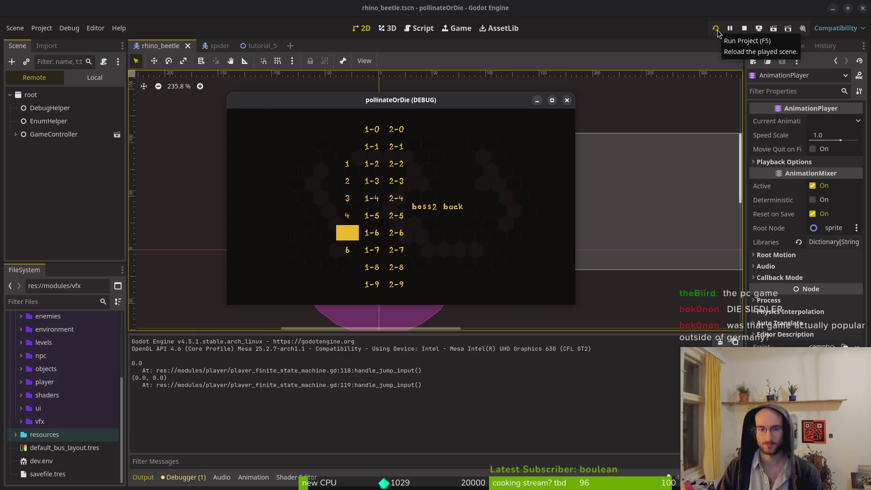
{"action": "key", "text": "Return"}
{"action": "key", "text": "Right"}
{"action": "key", "text": "Right"}
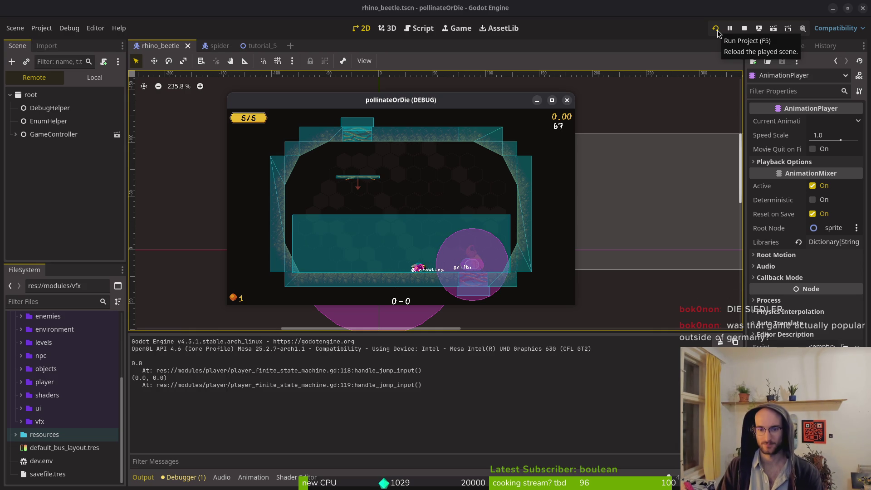
{"action": "key", "text": "Right"}
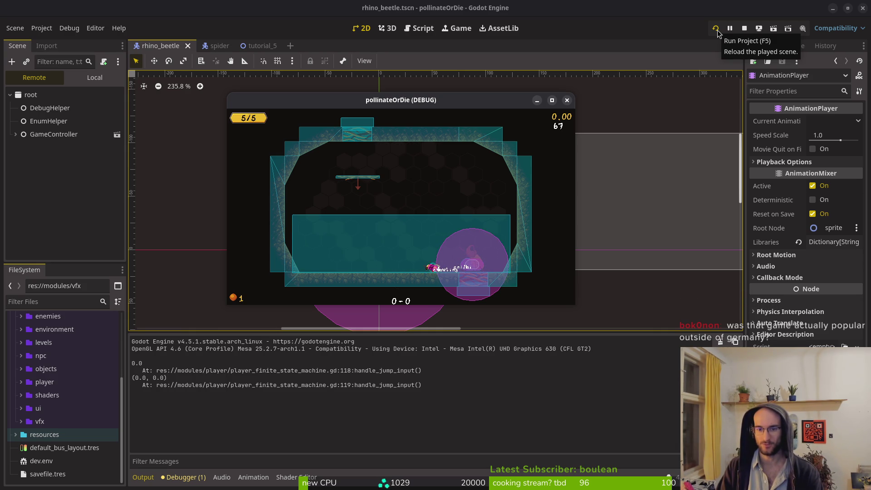
{"action": "key", "text": "Left"}
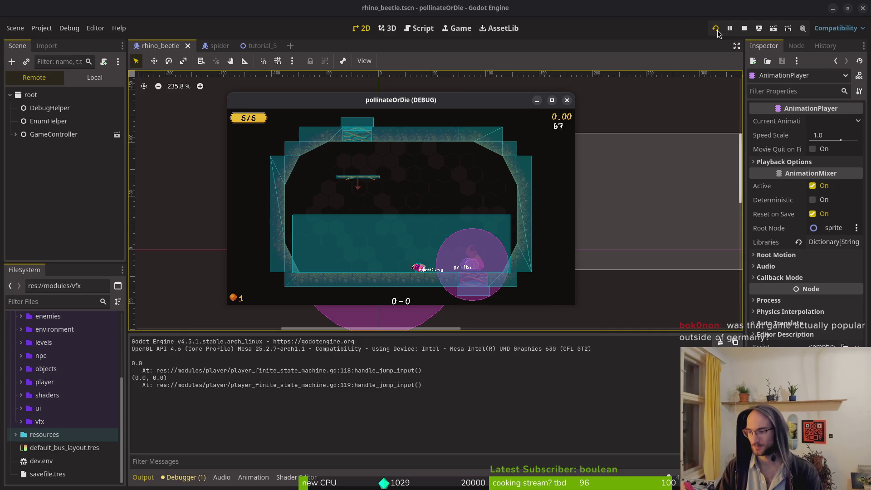
Switch to Neovim and bring up the file finder.
{"action": "key", "text": "super+2"}
{"action": "key", "text": "space"}
{"action": "key", "text": "f"}
{"action": "key", "text": "f"}
{"action": "key", "text": "Escape"}
Open rhino_beetle.gd by searching 'rhino' in the file finder.
{"action": "key", "text": "space"}
{"action": "key", "text": "f"}
{"action": "key", "text": "f"}
{"action": "type", "text": "rhino"}
{"action": "key", "text": "Up"}
{"action": "key", "text": "Up"}
{"action": "key", "text": "Up"}
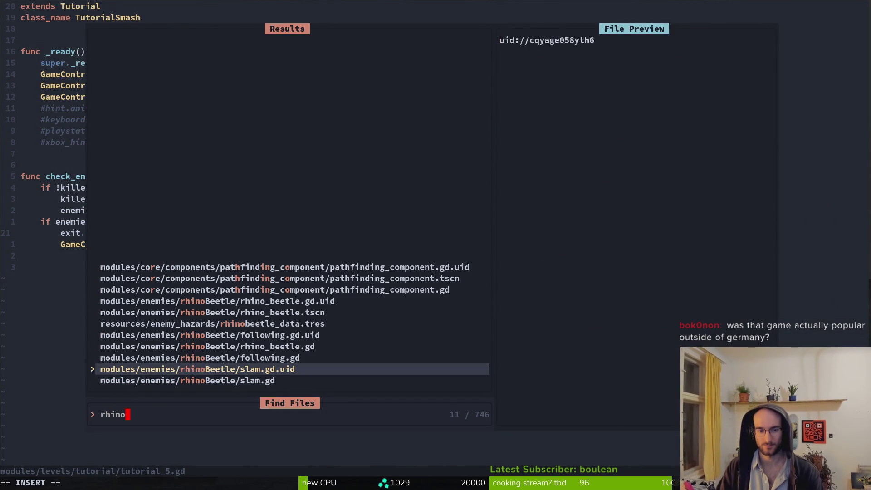
{"action": "key", "text": "Return"}
Add print_debug("slamming") under func _start_slam and save rhino_beetle.gd.
{"action": "type", "text": "9j"}
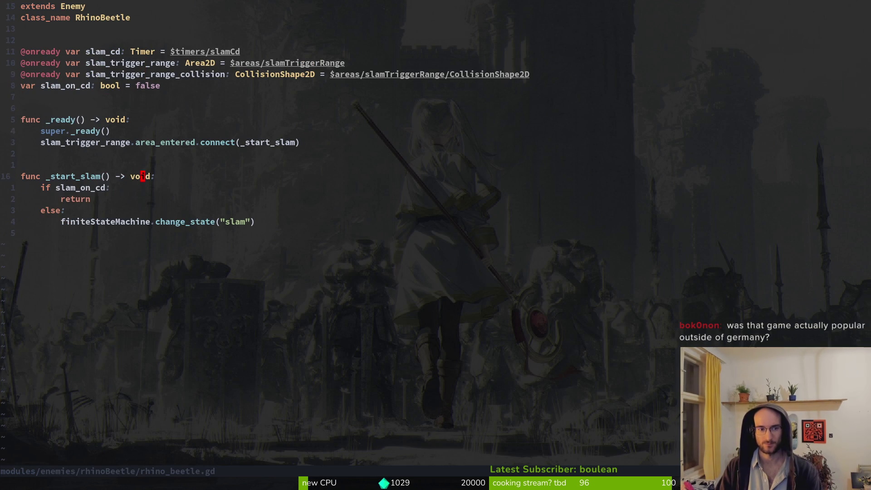
{"action": "type", "text": "oprde"}
{"action": "key", "text": "Return"}
{"action": "type", "text": "\""}
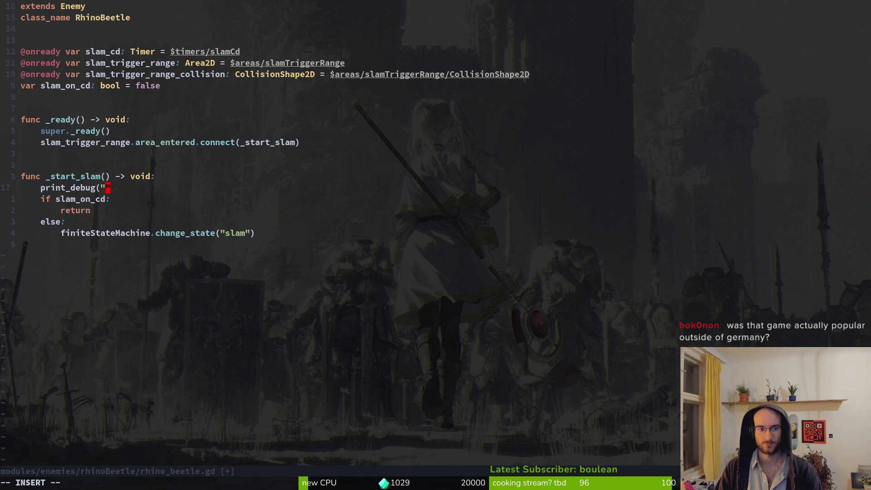
{"action": "type", "text": "slamming\")"}
{"action": "key", "text": "Escape"}
{"action": "key", "text": "ctrl+s"}
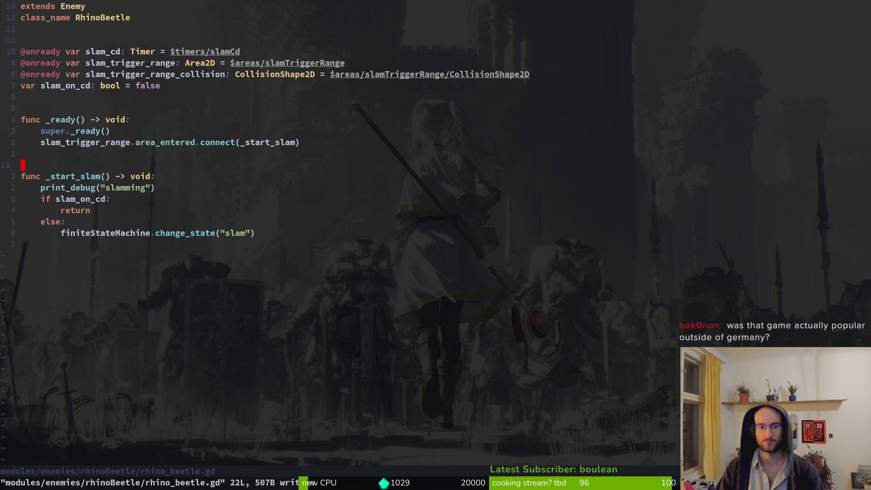
{"action": "key", "text": "space"}
Open spawning.state.gd through Telescope Find Files.
{"action": "key", "text": "f"}
{"action": "key", "text": "f"}
{"action": "type", "text": "idling"}
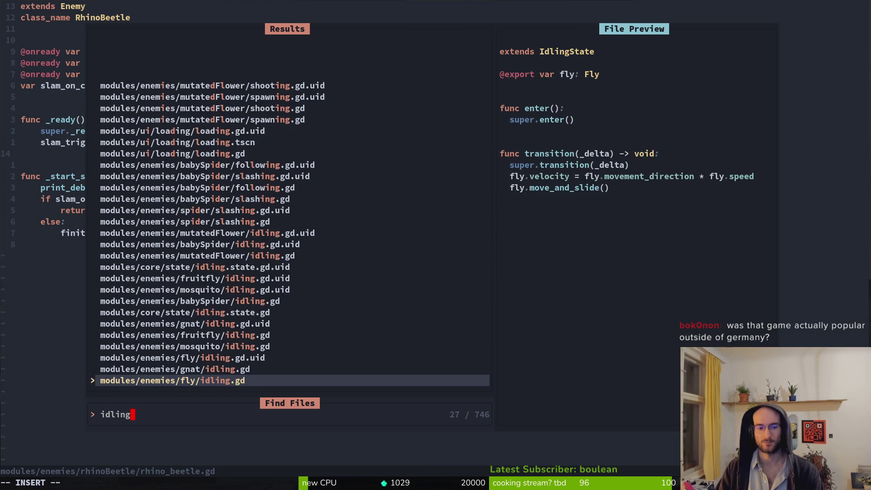
{"action": "key", "text": "Escape"}
{"action": "key", "text": "space"}
{"action": "key", "text": "f"}
{"action": "key", "text": "f"}
{"action": "type", "text": "spawnin"}
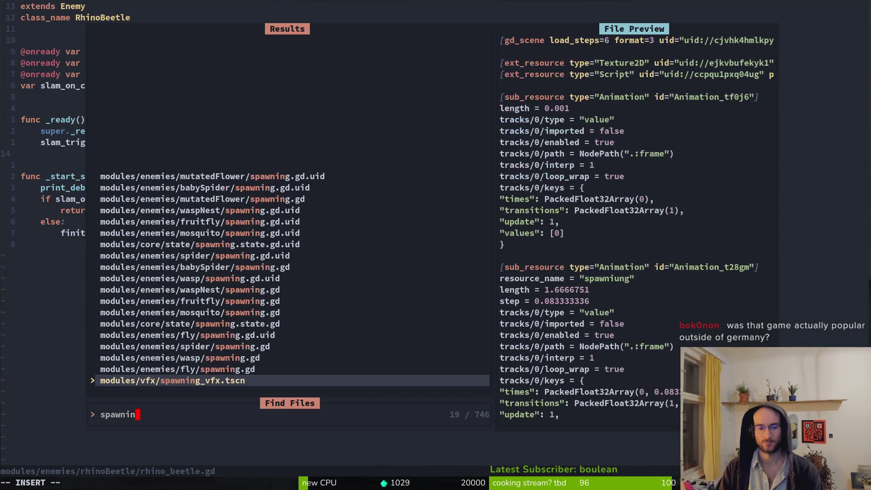
{"action": "type", "text": "g.state"}
{"action": "key", "text": "Return"}
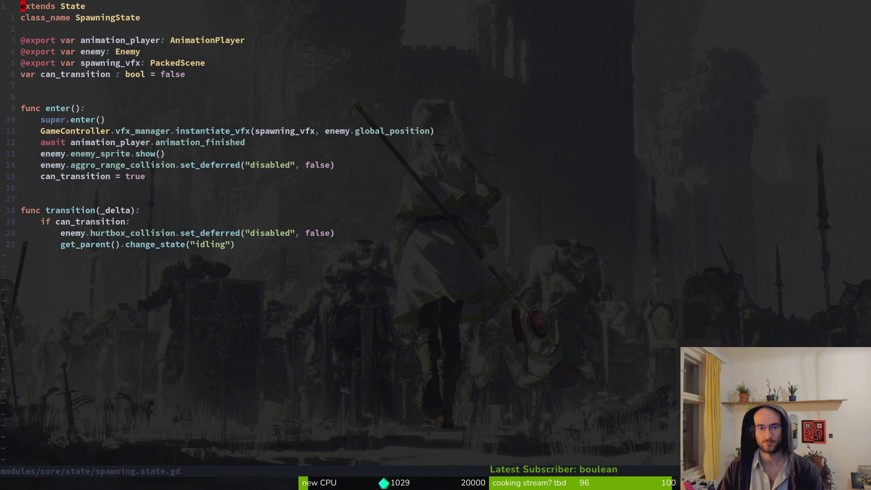
Open idling.state.gd, then jump back to the spawning state script.
{"action": "key", "text": "space"}
{"action": "key", "text": "f"}
{"action": "key", "text": "f"}
{"action": "type", "text": "idling"}
{"action": "key", "text": "BackSpace"}
{"action": "key", "text": "BackSpace"}
{"action": "key", "text": "BackSpace"}
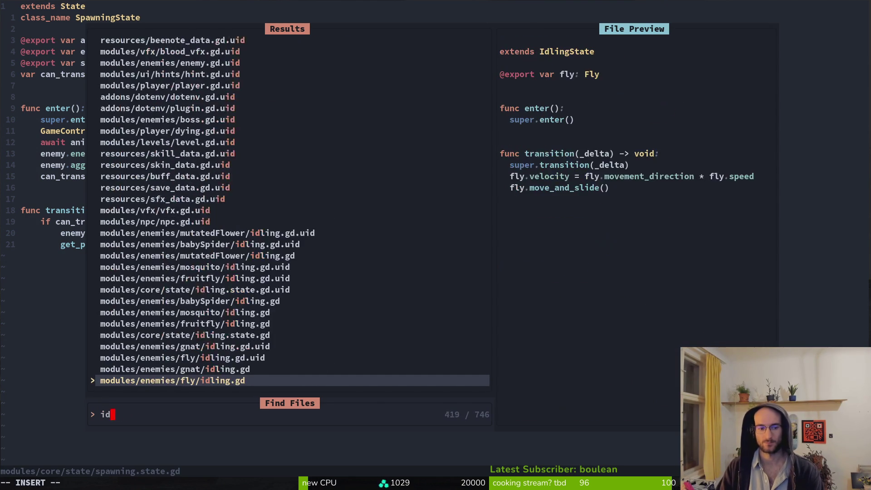
{"action": "type", "text": "lingstate"}
{"action": "key", "text": "Return"}
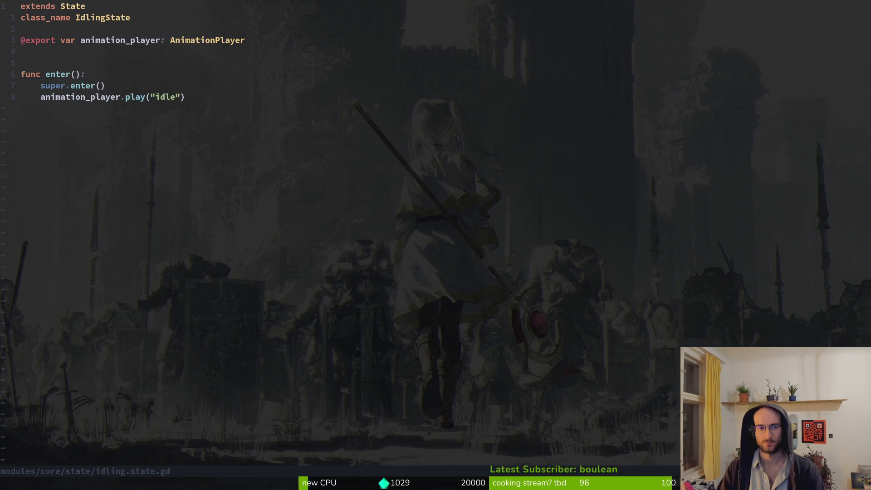
{"action": "key", "text": "ctrl+6"}
Reopen rhino_beetle.gd, then show the rhino beetle's local scene tree in Godot.
{"action": "key", "text": "space"}
{"action": "key", "text": "f"}
{"action": "key", "text": "f"}
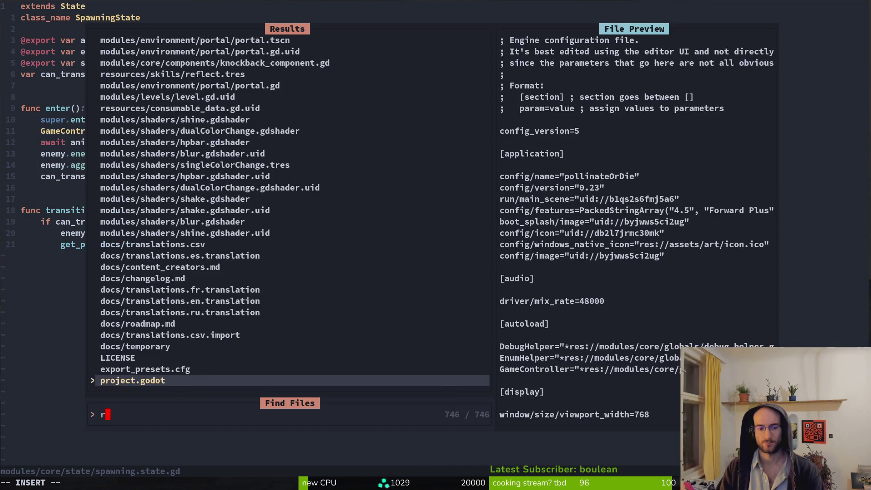
{"action": "type", "text": "rhinobee"}
{"action": "type", "text": "g"}
{"action": "key", "text": "Return"}
{"action": "key", "text": "alt+Tab"}
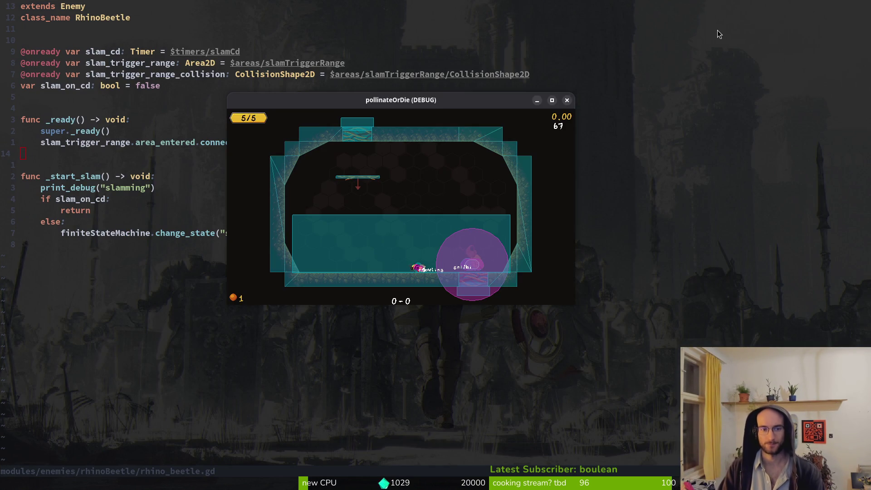
{"action": "left_click", "coordinate": [94, 77]}
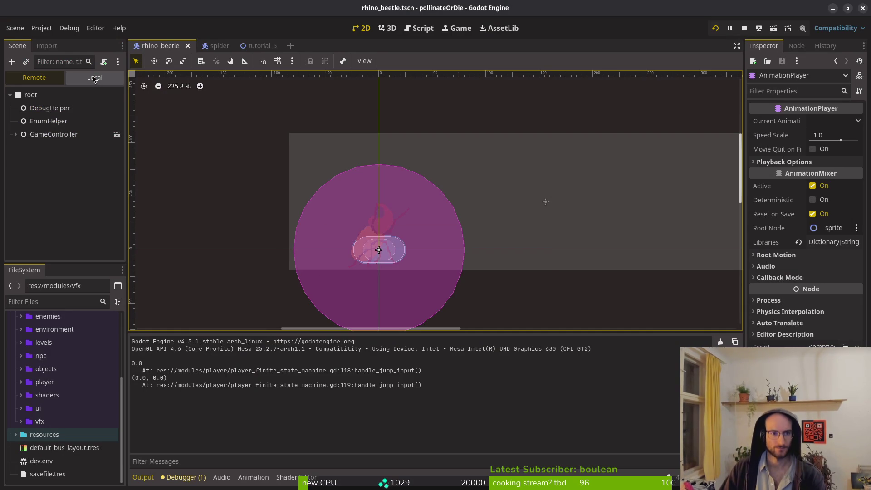
Select the AnimationPlayer and load its 'idle' animation.
{"action": "left_click", "coordinate": [76, 137]}
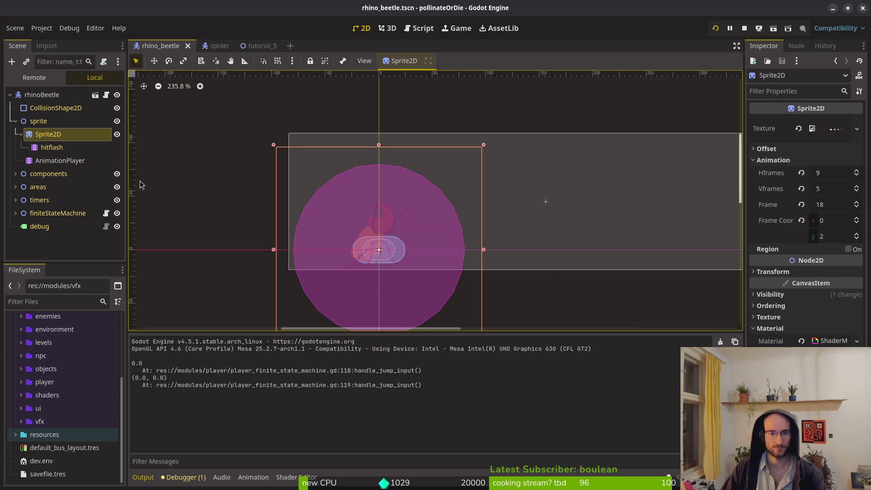
{"action": "left_click", "coordinate": [50, 160]}
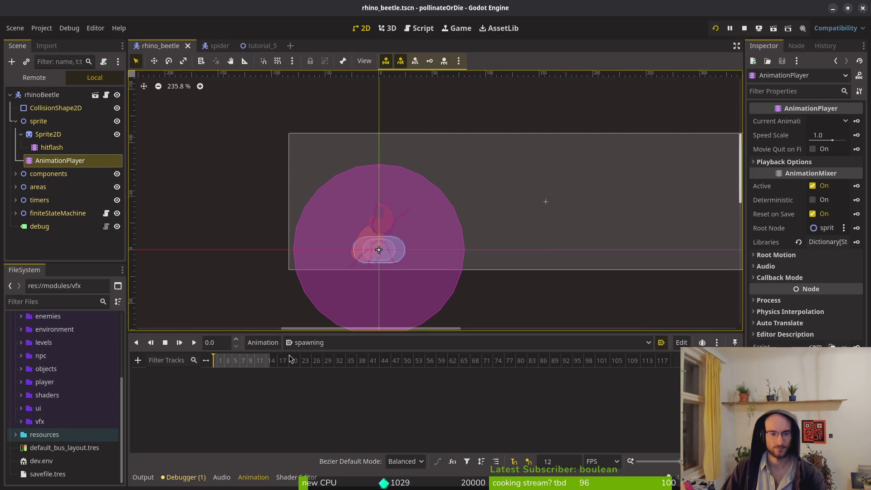
{"action": "left_click", "coordinate": [303, 343]}
{"action": "left_click", "coordinate": [323, 382]}
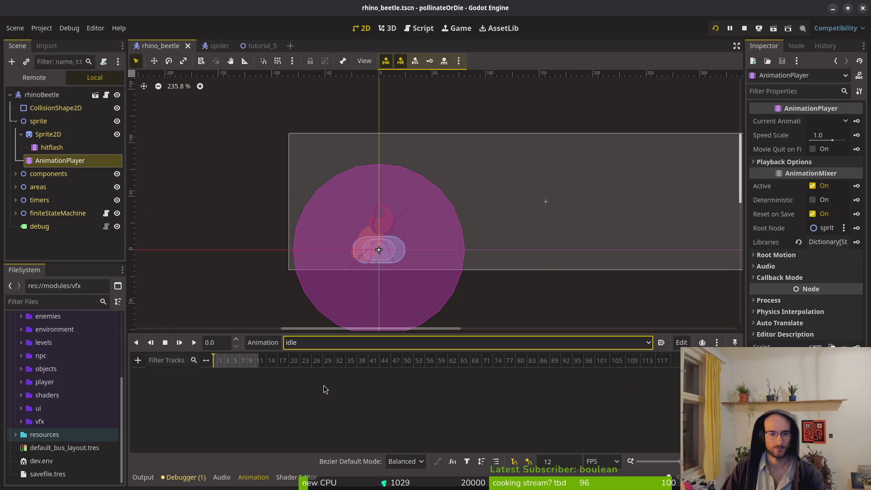
Reset Sprite2D frame to 0, add a frame track with four keyframes, and save.
{"action": "left_click", "coordinate": [48, 134]}
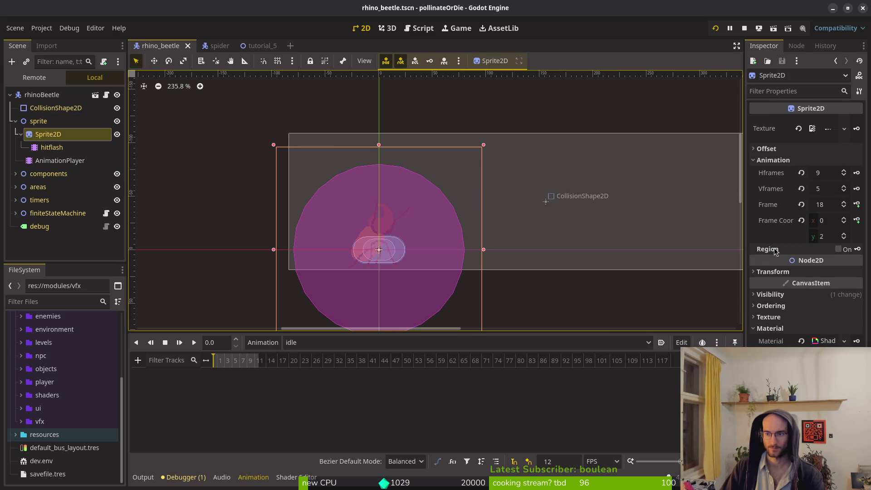
{"action": "left_click", "coordinate": [801, 205]}
{"action": "scroll", "coordinate": [391, 245], "scroll_direction": "up", "scroll_amount": 5}
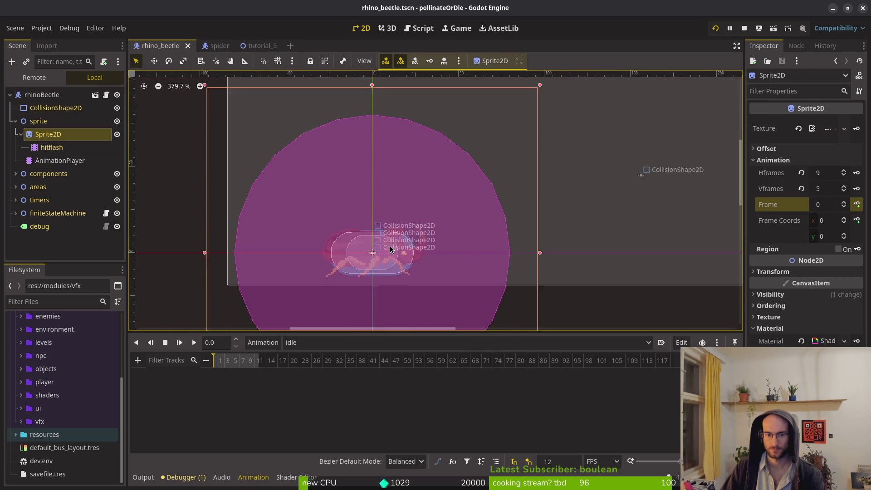
{"action": "left_click", "coordinate": [856, 204]}
{"action": "left_click", "coordinate": [471, 270]}
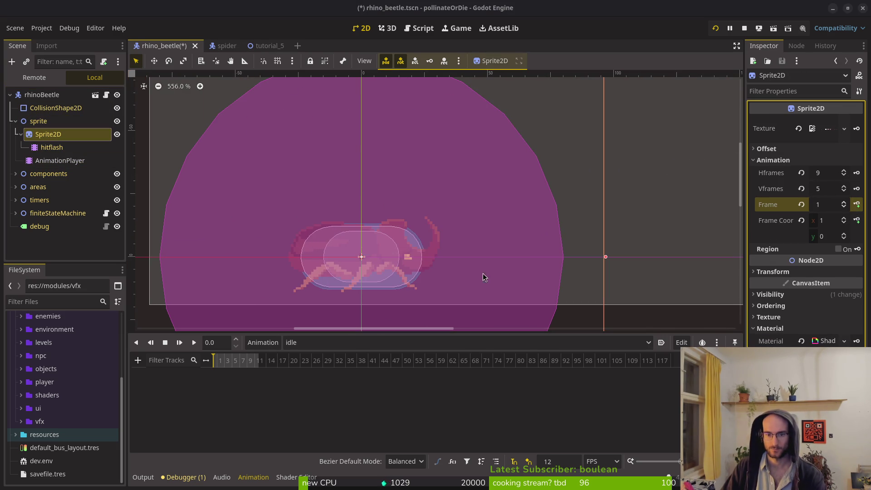
{"action": "left_click", "coordinate": [856, 204]}
{"action": "left_click", "coordinate": [856, 204]}
{"action": "left_click", "coordinate": [857, 205]}
{"action": "key", "text": "ctrl+s"}
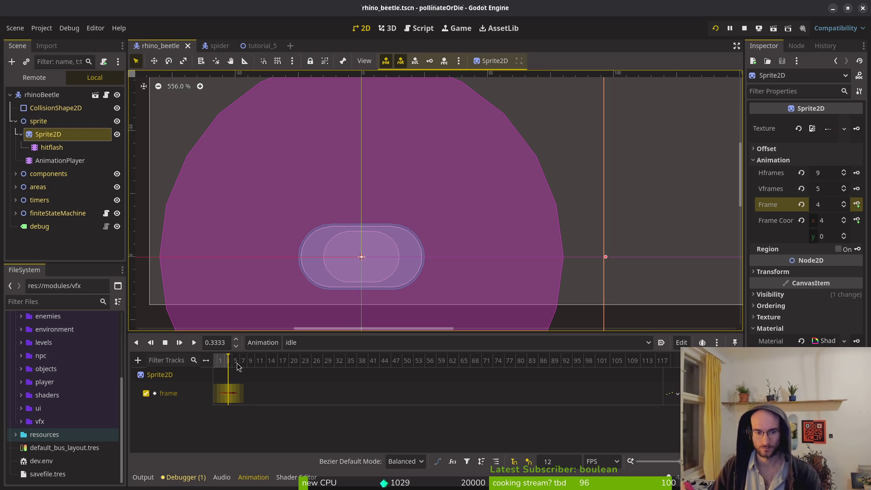
Preview the idle animation from the start, then stop it.
{"action": "scroll", "coordinate": [245, 362], "scroll_direction": "up", "scroll_amount": 5}
{"action": "left_click", "coordinate": [215, 360]}
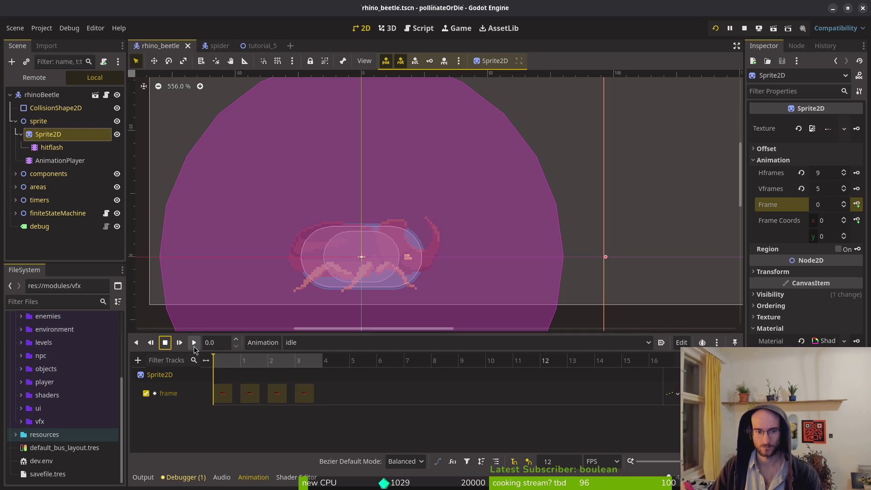
{"action": "left_click", "coordinate": [193, 343]}
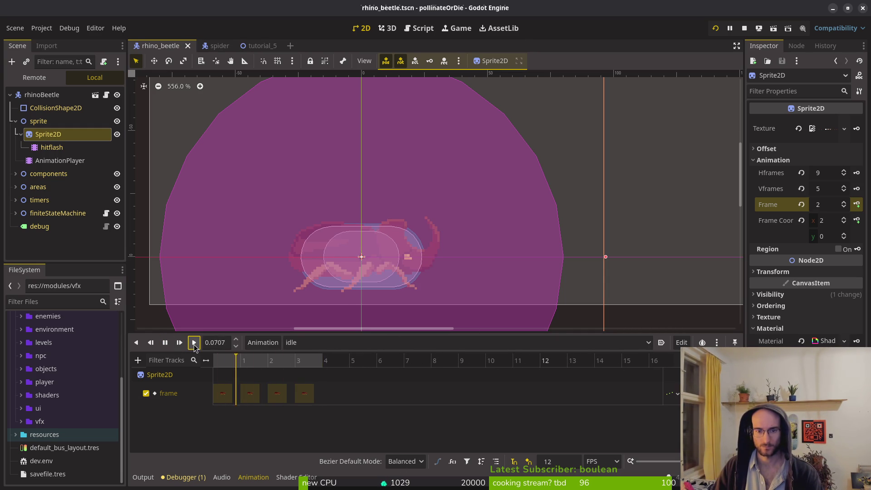
{"action": "left_click", "coordinate": [170, 344]}
Set snapping to 6 FPS, move the keys onto whole seconds, save, and replay.
{"action": "left_click", "coordinate": [549, 462]}
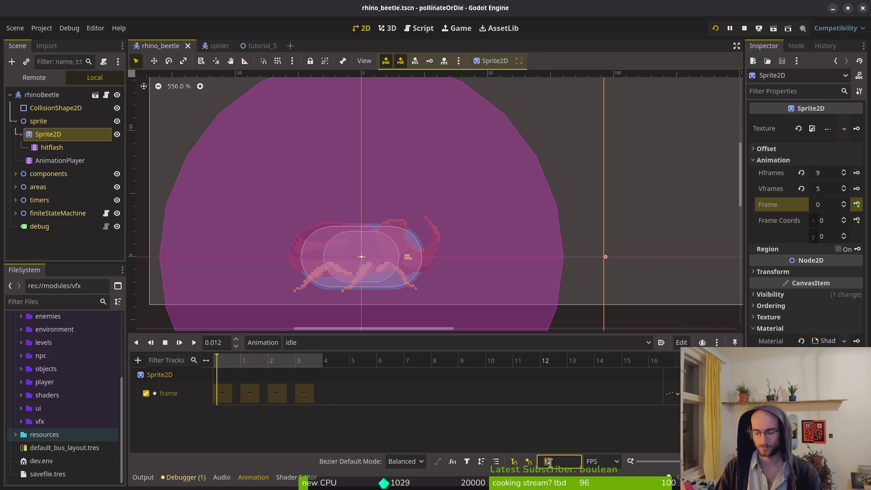
{"action": "type", "text": "6"}
{"action": "key", "text": "ctrl+s"}
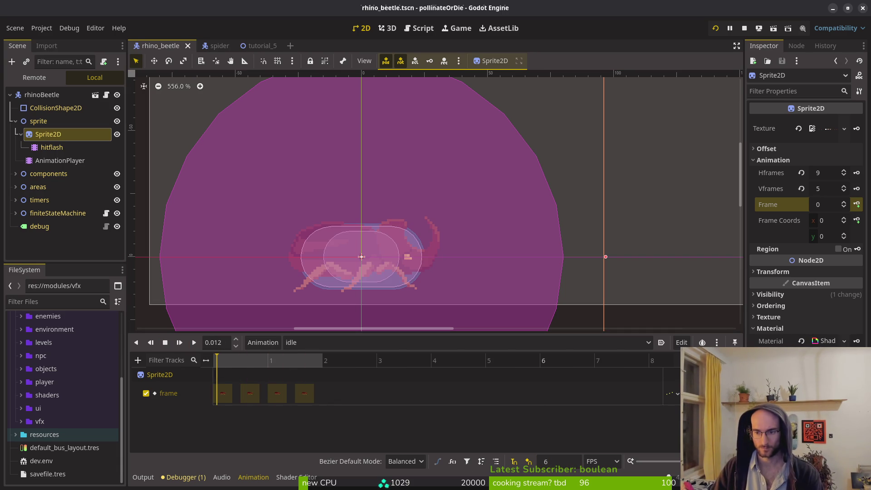
{"action": "key", "text": "Return"}
{"action": "mouse_move", "coordinate": [303, 394]}
{"action": "left_mouse_down"}
{"action": "mouse_move", "coordinate": [385, 393]}
{"action": "mouse_move", "coordinate": [332, 394]}
{"action": "left_mouse_up"}
{"action": "left_click_drag", "start_coordinate": [250, 395], "coordinate": [287, 397]}
{"action": "key", "text": "ctrl+s"}
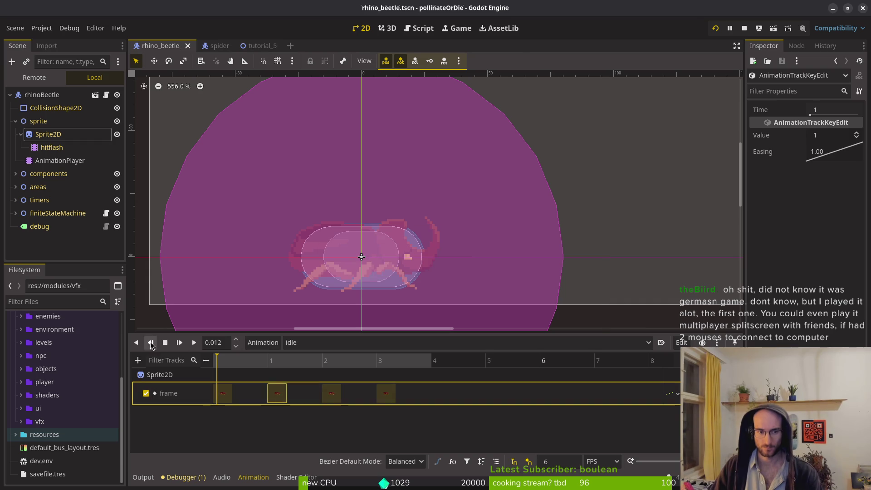
{"action": "left_click", "coordinate": [165, 343]}
{"action": "left_click", "coordinate": [198, 344]}
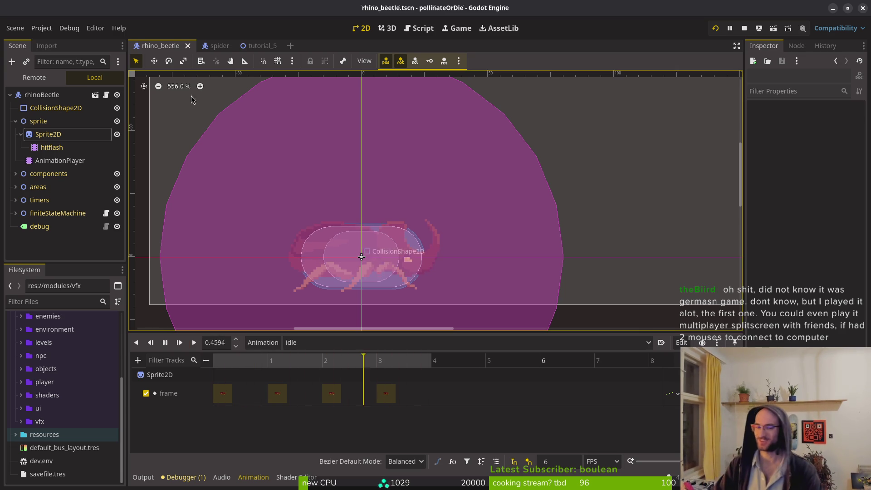
Zoom out the 2D viewport, collapse the Sprite2D branches, and shift the canvas slightly right.
{"action": "scroll", "coordinate": [464, 189], "scroll_direction": "down", "scroll_amount": 3}
{"action": "scroll", "coordinate": [444, 204], "scroll_direction": "down", "scroll_amount": 7}
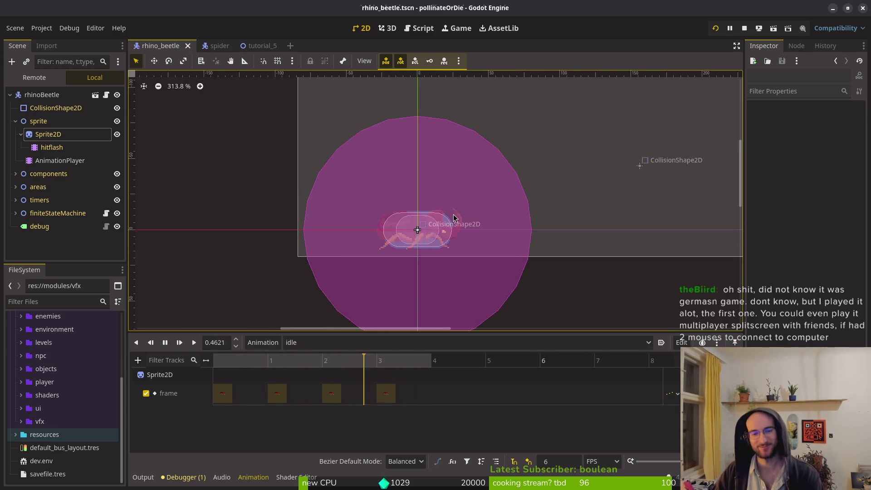
{"action": "scroll", "coordinate": [415, 221], "scroll_direction": "down", "scroll_amount": 2}
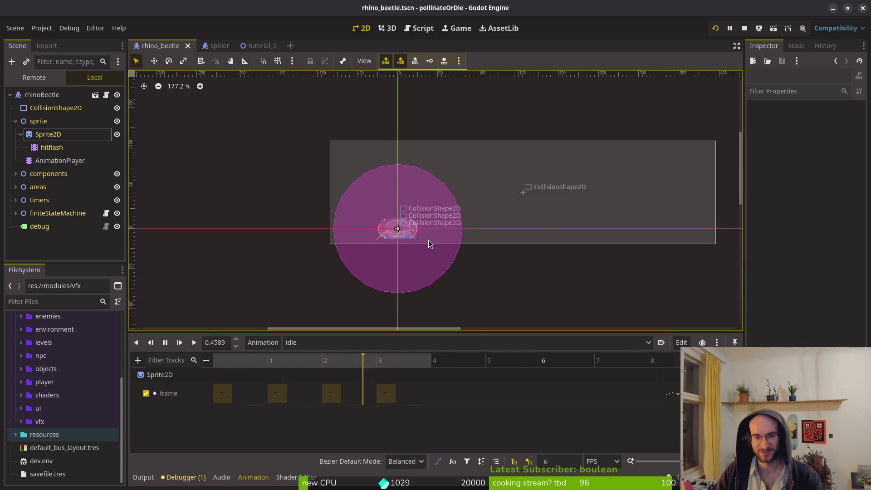
{"action": "scroll", "coordinate": [393, 245], "scroll_direction": "right", "scroll_amount": 3}
{"action": "key", "text": "Left"}
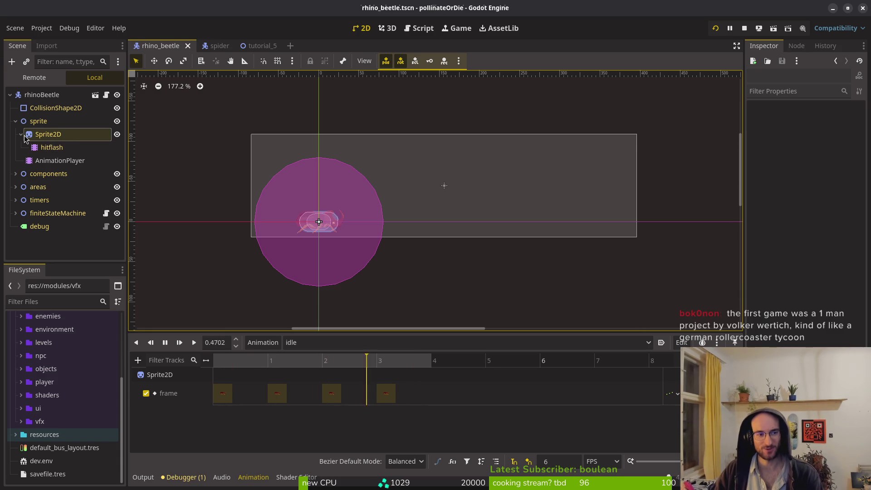
{"action": "key", "text": "Left"}
{"action": "key", "text": "Left"}
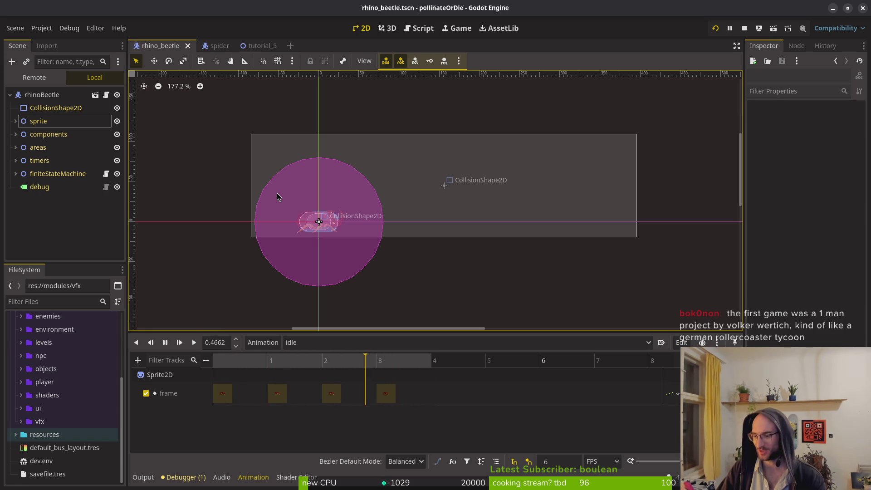
{"action": "left_click_drag", "start_coordinate": [368, 255], "coordinate": [408, 256]}
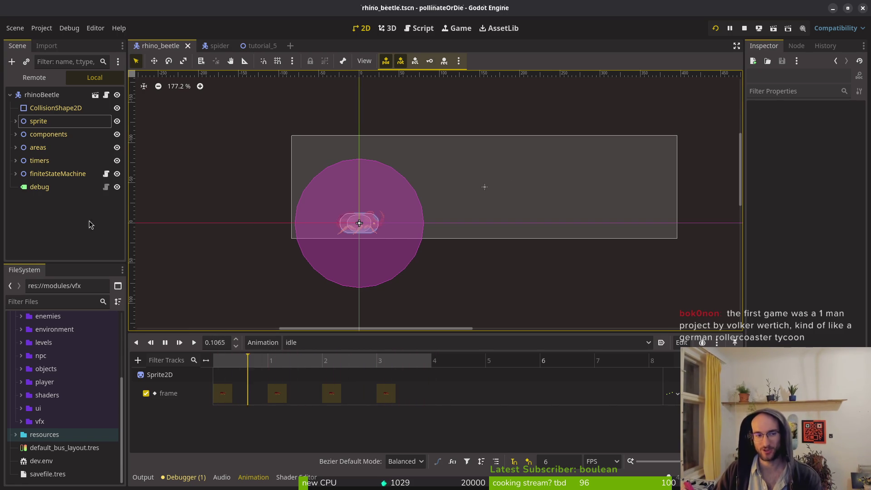
Restart the game and load level 5 from the level select.
{"action": "left_click", "coordinate": [744, 28]}
{"action": "left_click", "coordinate": [716, 29]}
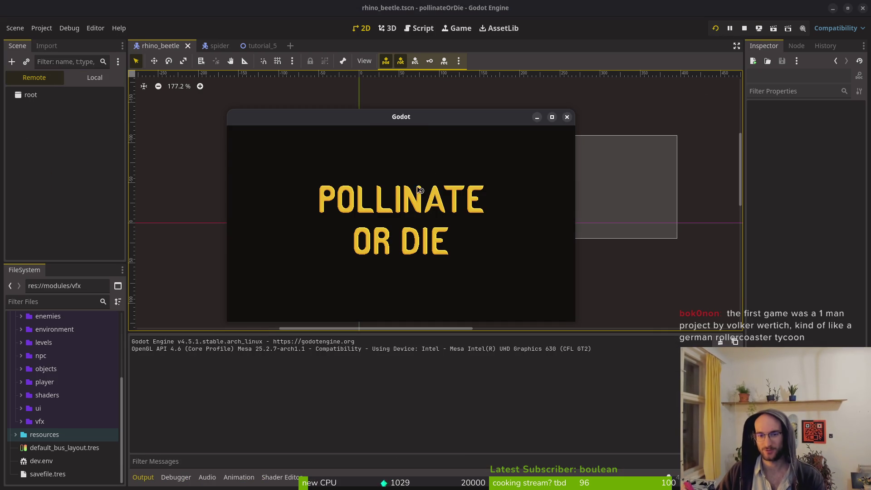
{"action": "left_click", "coordinate": [402, 181]}
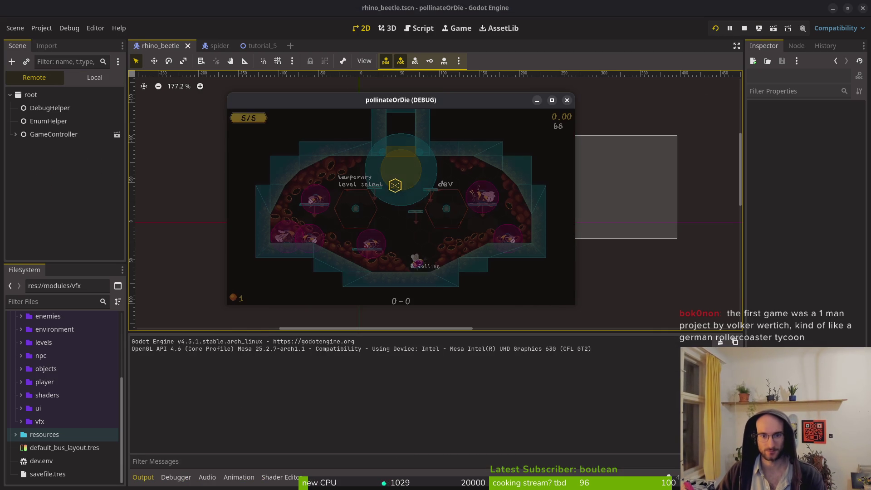
{"action": "key", "text": "space"}
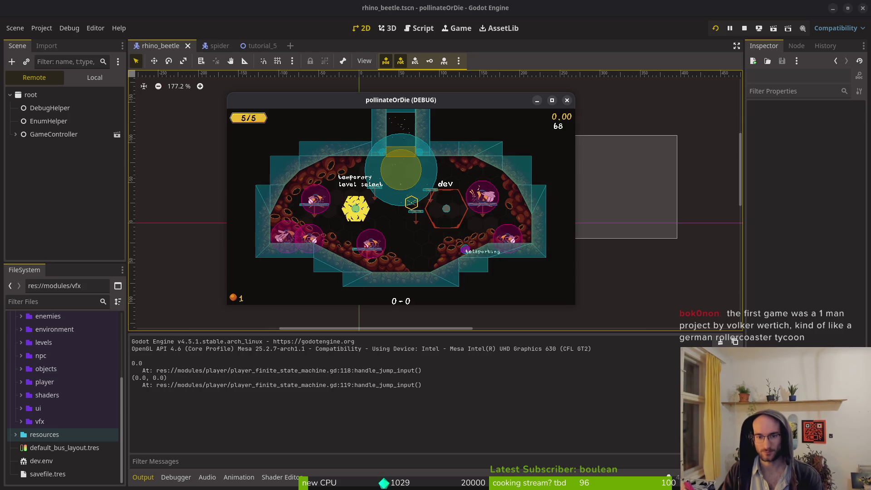
{"action": "key", "text": "Left"}
{"action": "key", "text": "Left"}
{"action": "key", "text": "Left"}
{"action": "key", "text": "Down"}
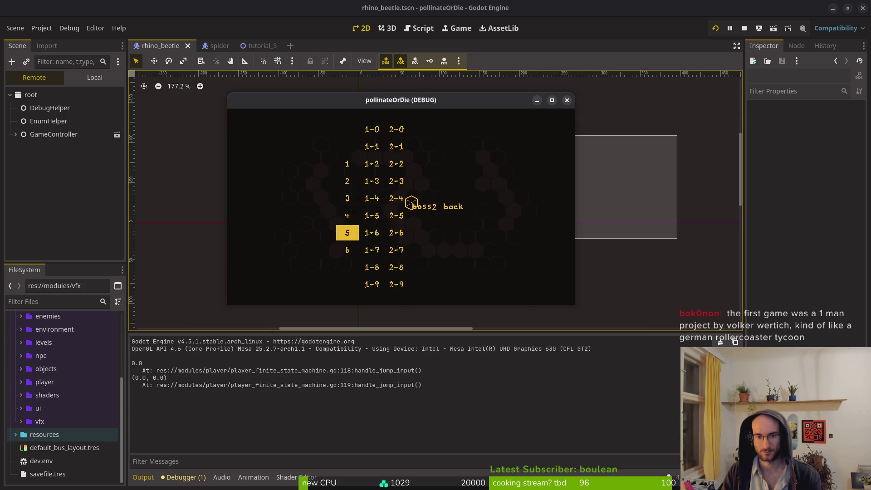
{"action": "key", "text": "Return"}
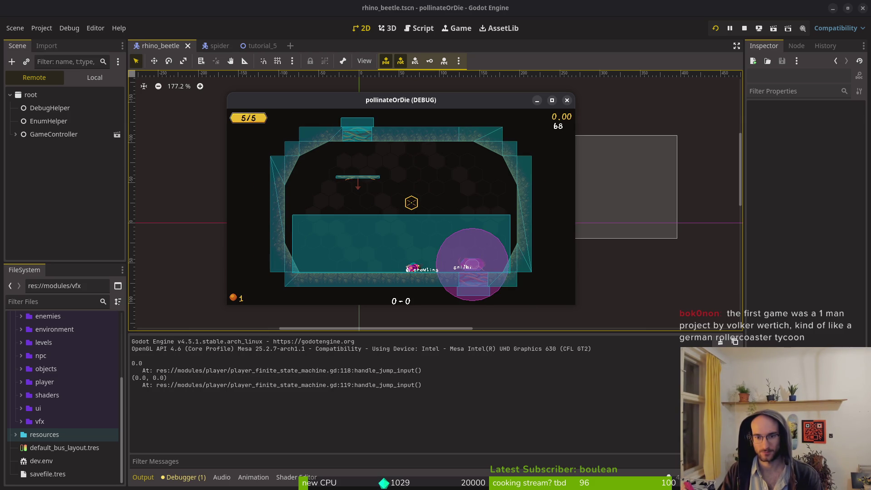
Maximize and restore the game window, then return to the Godot editor.
{"action": "double_click", "coordinate": [488, 104]}
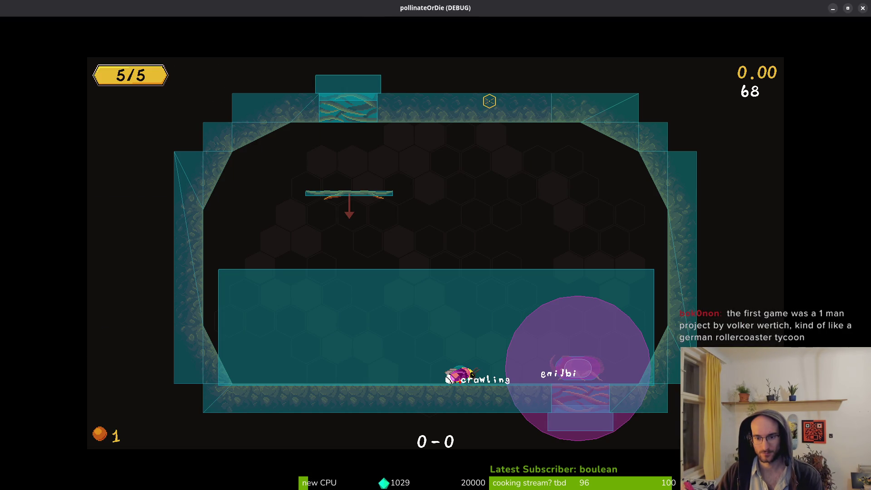
{"action": "double_click", "coordinate": [480, 13]}
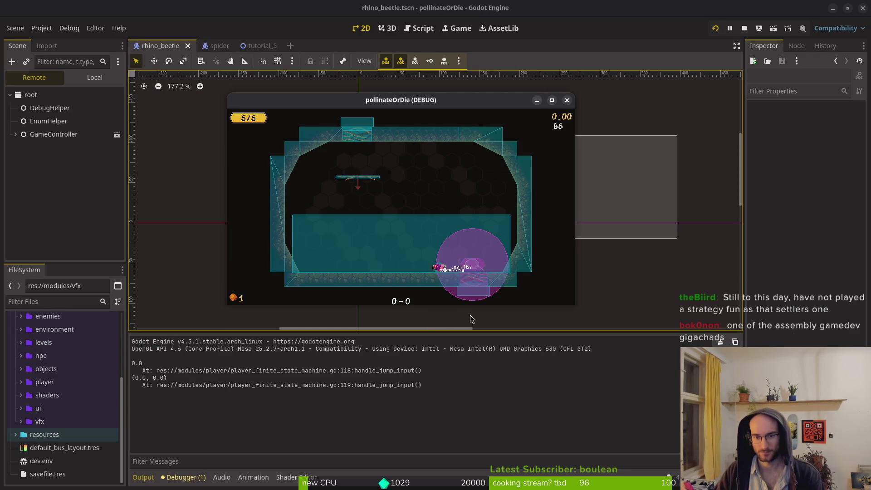
{"action": "left_click", "coordinate": [141, 156]}
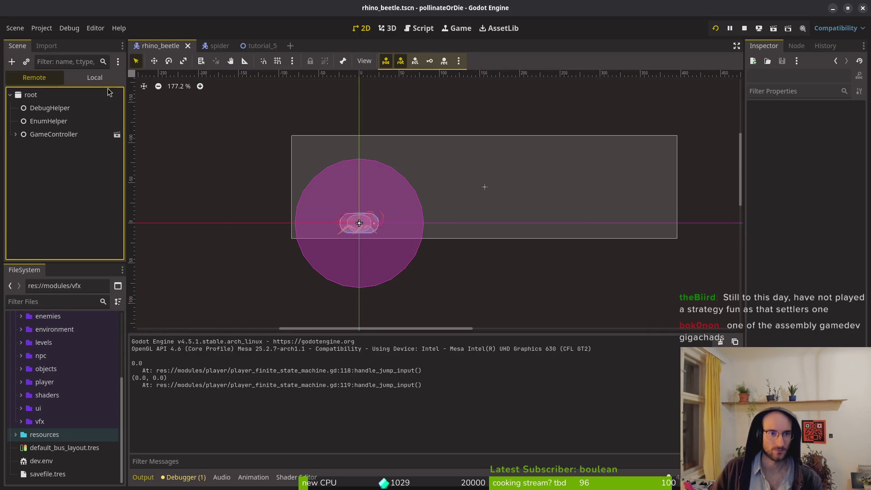
Give slamTriggerRange collision mask 2 instead of layer 1 and toggle Monitorable.
{"action": "left_click", "coordinate": [94, 77]}
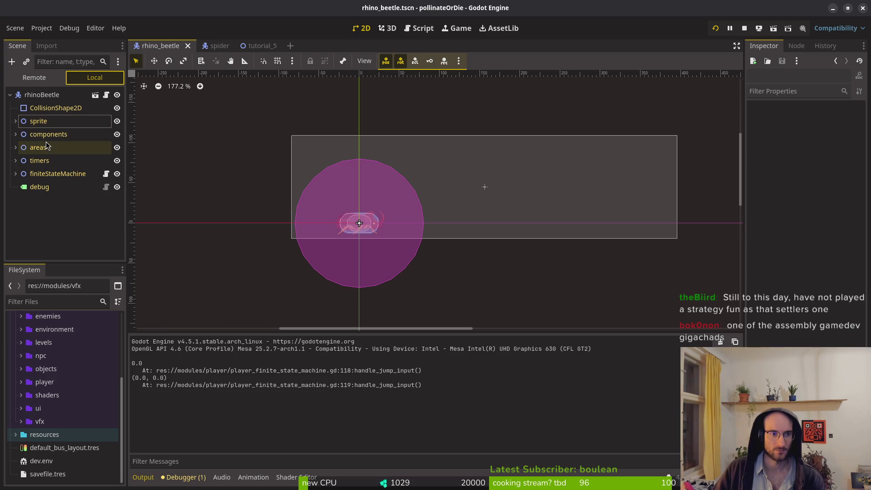
{"action": "left_click", "coordinate": [15, 148]}
{"action": "left_click", "coordinate": [62, 173]}
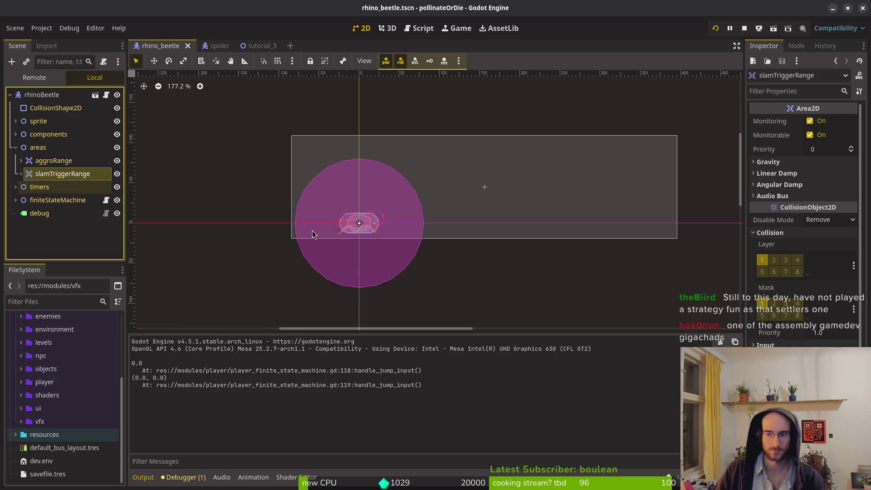
{"action": "left_click", "coordinate": [762, 260]}
{"action": "left_click", "coordinate": [773, 304]}
{"action": "left_click", "coordinate": [809, 135]}
{"action": "left_click", "coordinate": [550, 237]}
Rerun the game, review the debugger's Errors list, and switch to Neovim.
{"action": "key", "text": "F5"}
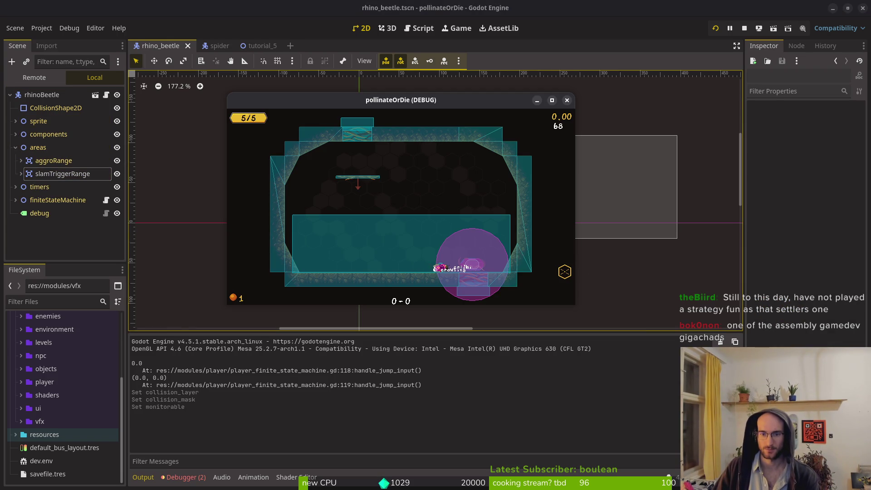
{"action": "left_click", "coordinate": [191, 478]}
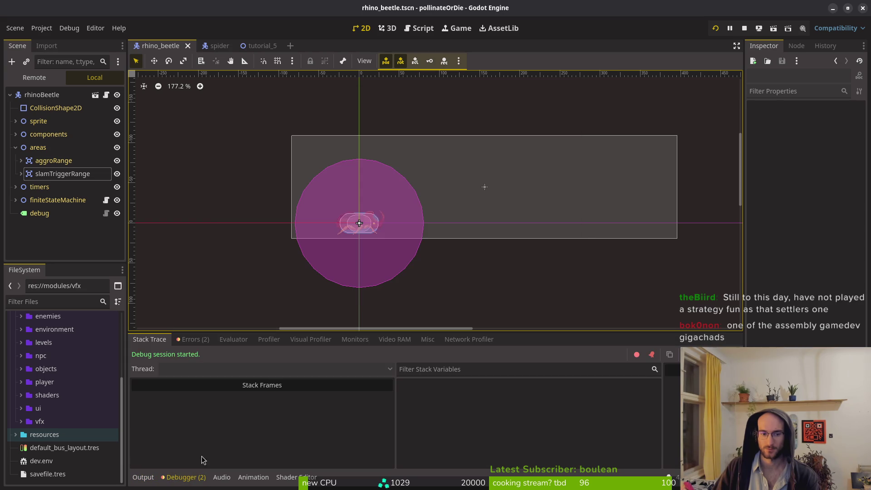
{"action": "left_click", "coordinate": [194, 340]}
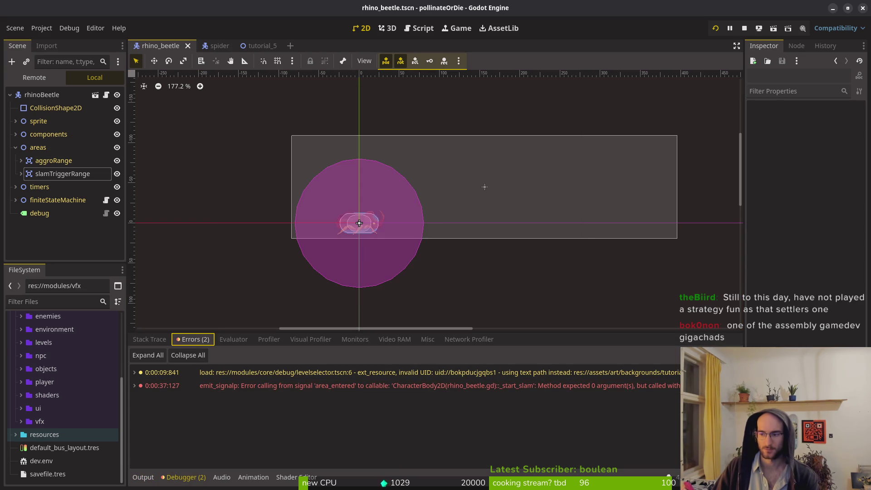
{"action": "key", "text": "alt+Tab"}
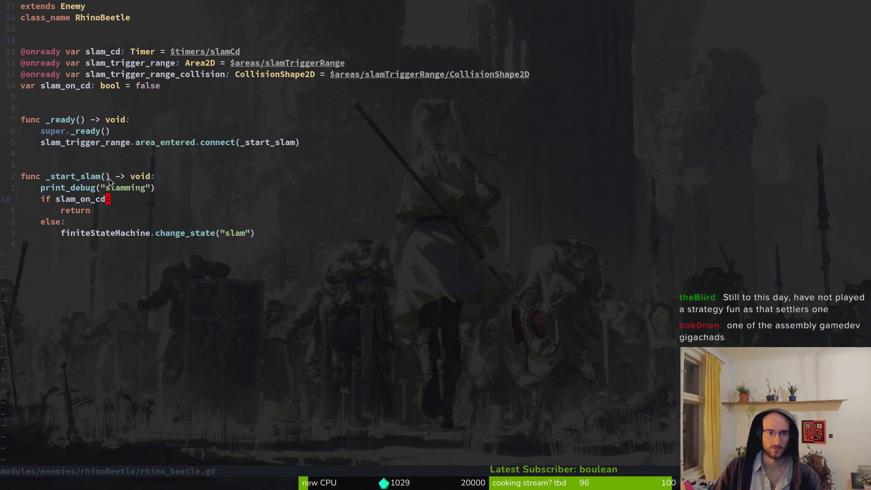
Add an '_area: Area2D' parameter to _start_slam and save rhino_beetle.gd.
{"action": "type", "text": "i_area"}
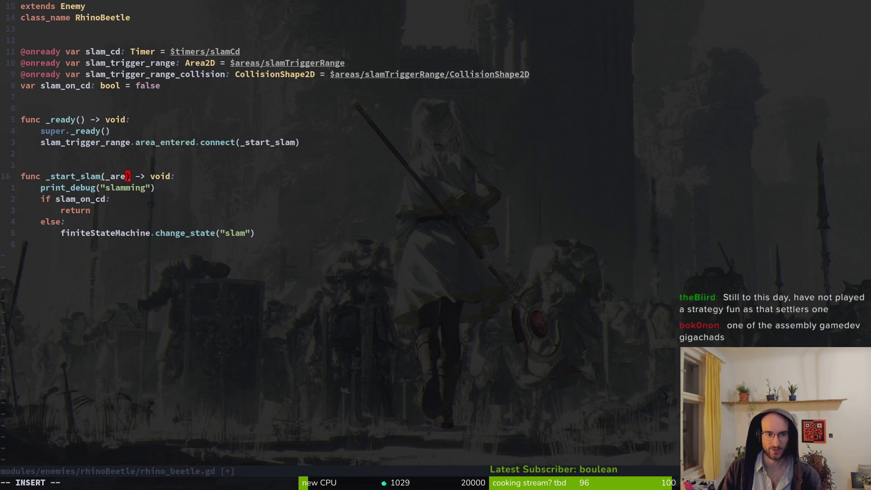
{"action": "type", "text": ":"}
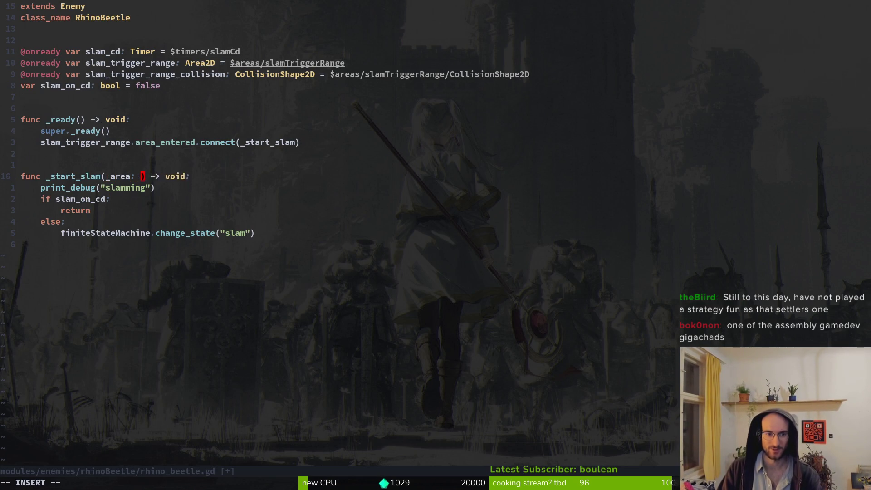
{"action": "type", "text": " Area2D"}
{"action": "key", "text": "Escape"}
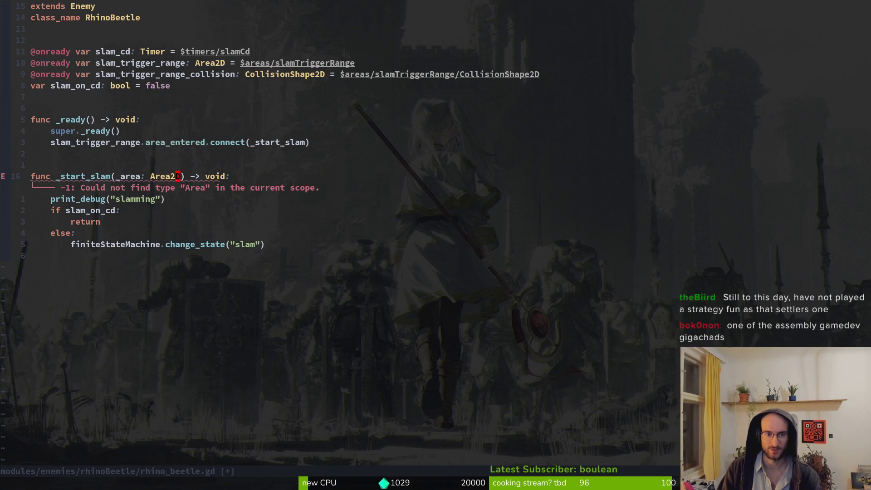
{"action": "key", "text": "Tab"}
{"action": "type", "text": ":write"}
{"action": "key", "text": "Return"}
Rerun the game from Godot, stop it, and return to Neovim.
{"action": "key", "text": "alt+Tab"}
{"action": "key", "text": "F5"}
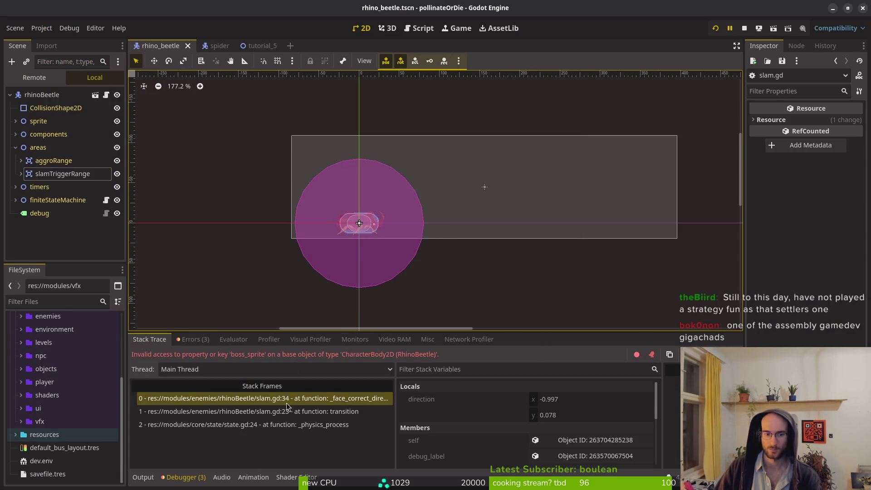
{"action": "left_click", "coordinate": [745, 30]}
{"action": "key", "text": "alt+Tab"}
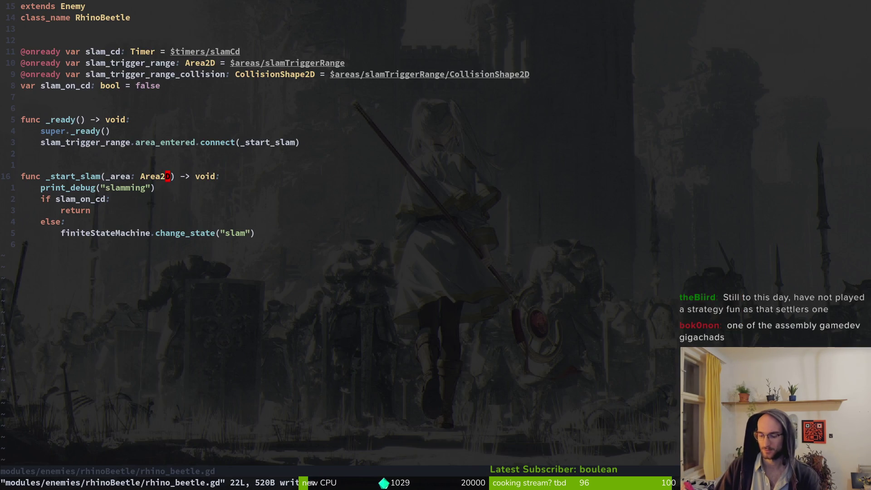
Open the rhinoBeetle slam.gd file through Telescope Find Files.
{"action": "key", "text": "space"}
{"action": "key", "text": "f"}
{"action": "key", "text": "f"}
{"action": "type", "text": "slam"}
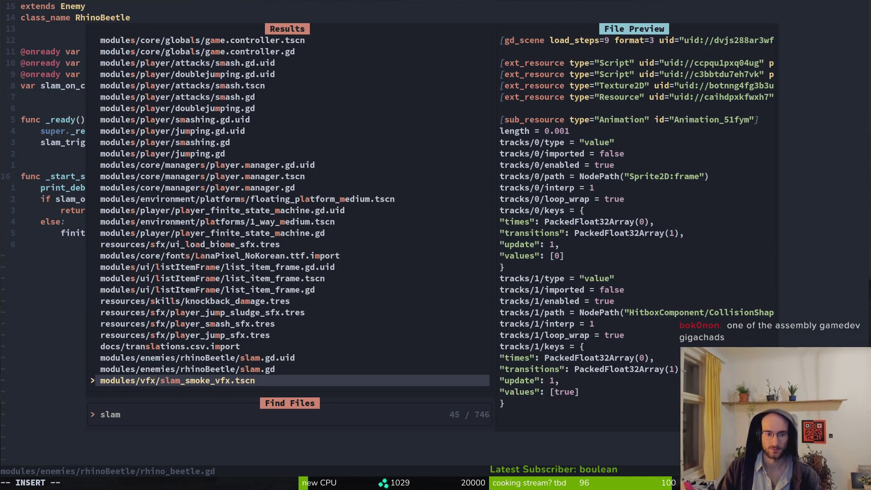
{"action": "key", "text": "Up"}
{"action": "key", "text": "Return"}
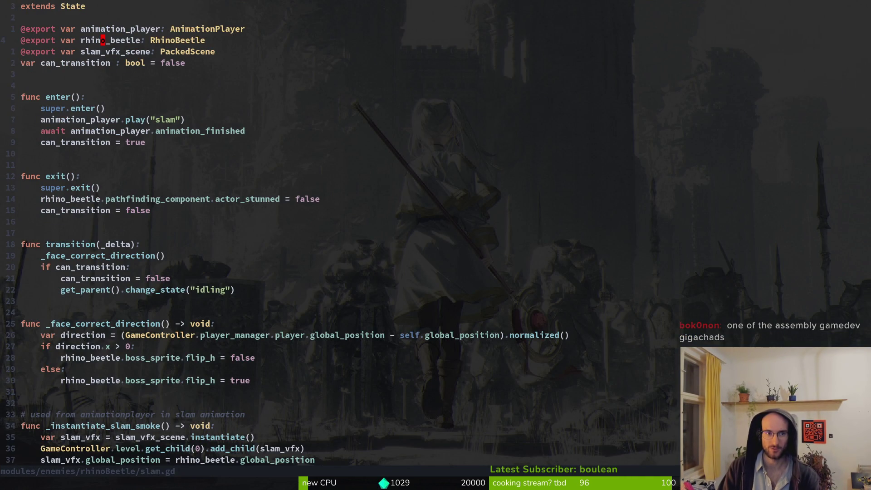
In the slam smoke function, change the sprite reference to enemy_sprite and save.
{"action": "key", "text": "6"}
{"action": "key", "text": "j"}
{"action": "key", "text": "1"}
{"action": "key", "text": "2"}
{"action": "key", "text": "j"}
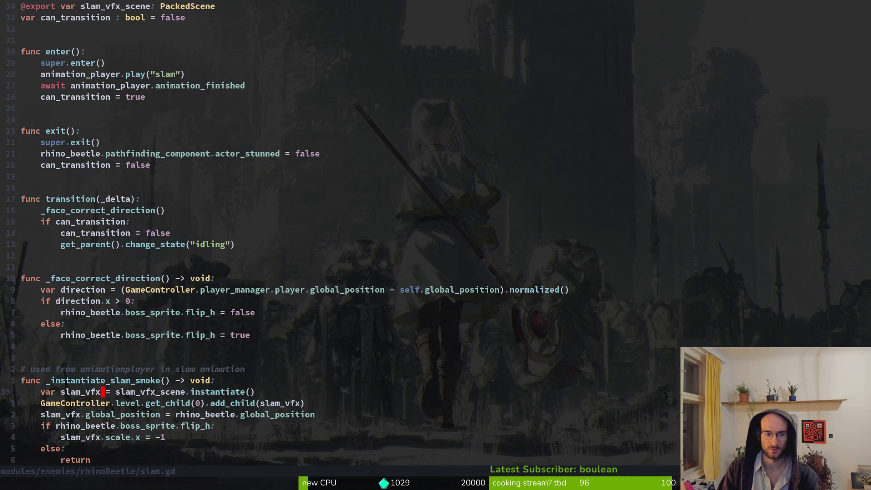
{"action": "type", "text": "cwene"}
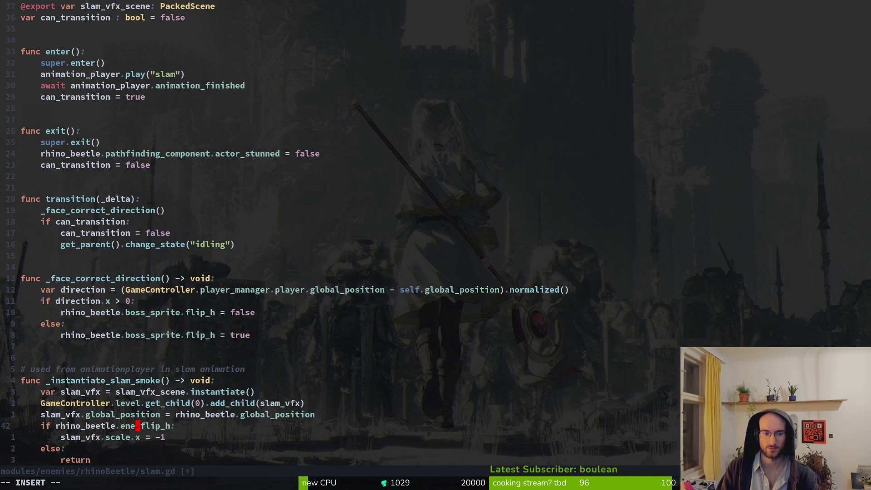
{"action": "type", "text": "_sprite"}
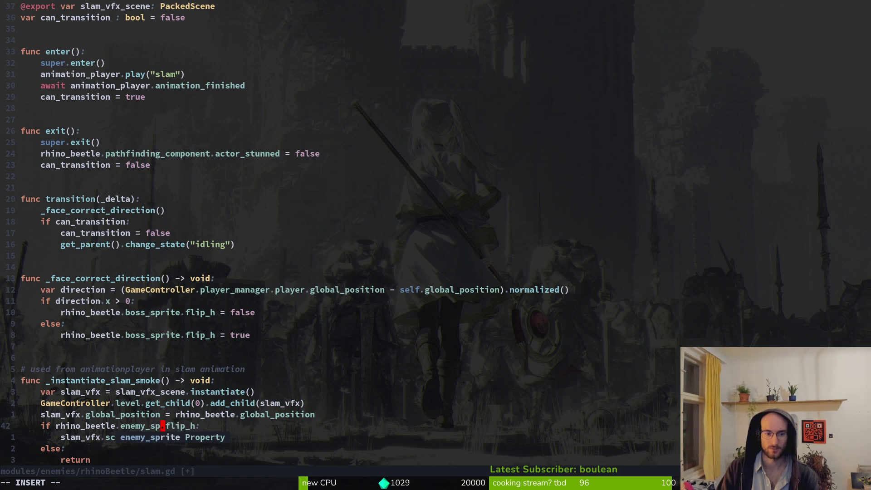
{"action": "key", "text": "Escape"}
{"action": "type", "text": ":write"}
{"action": "key", "text": "Return"}
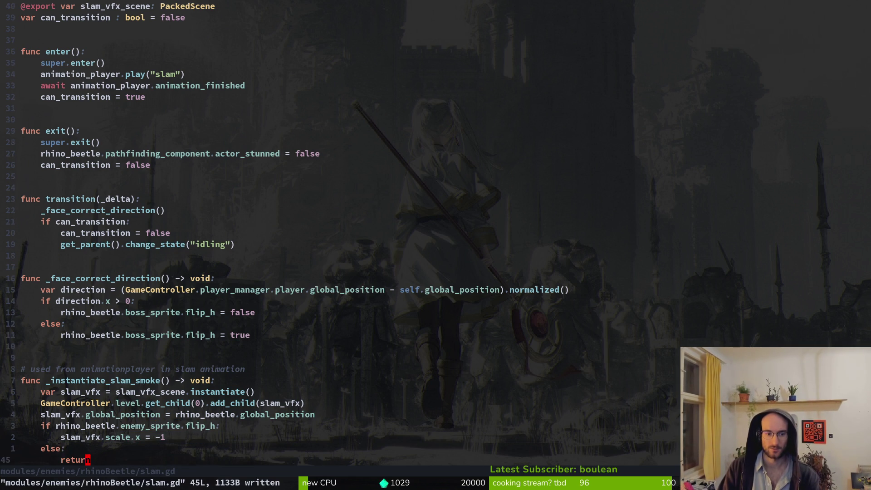
Rename the remaining boss_sprite references to enemy_sprite and save slam.gd again.
{"action": "key", "text": "k"}
{"action": "key", "text": "k"}
{"action": "key", "text": "k"}
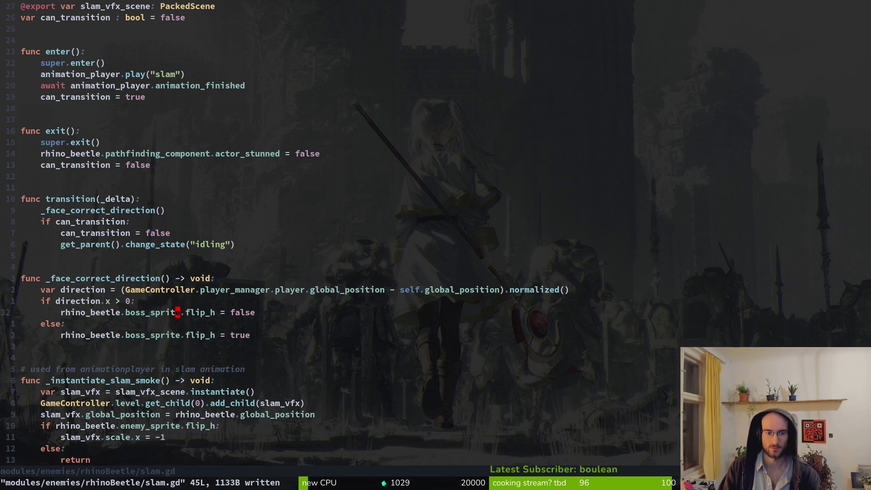
{"action": "type", "text": "viwy"}
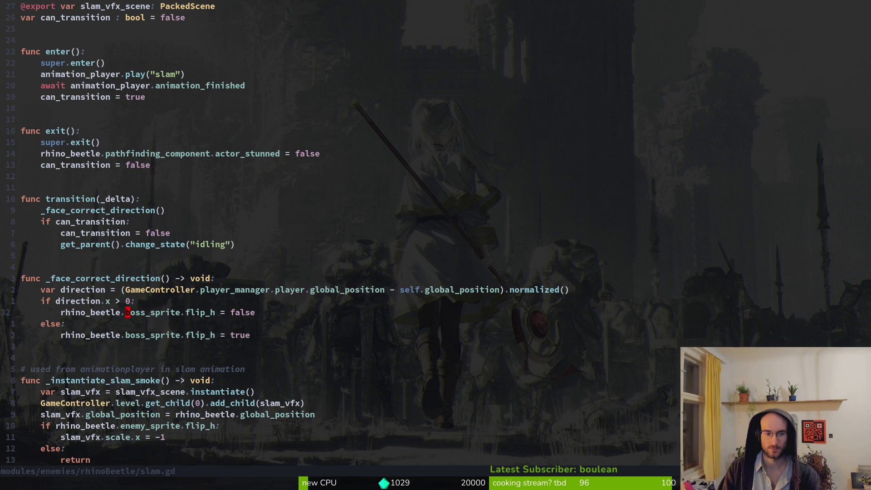
{"action": "type", "text": "ciwenemy_sprite"}
{"action": "type", "text": "viw"}
{"action": "key", "text": "BackSpace"}
{"action": "key", "text": "BackSpace"}
{"action": "key", "text": "BackSpace"}
{"action": "key", "text": "Escape"}
{"action": "key", "text": "b"}
{"action": "key", "text": "j"}
{"action": "key", "text": "j"}
{"action": "key", "text": "."}
{"action": "key", "text": "Tab"}
{"action": "type", "text": ":write"}
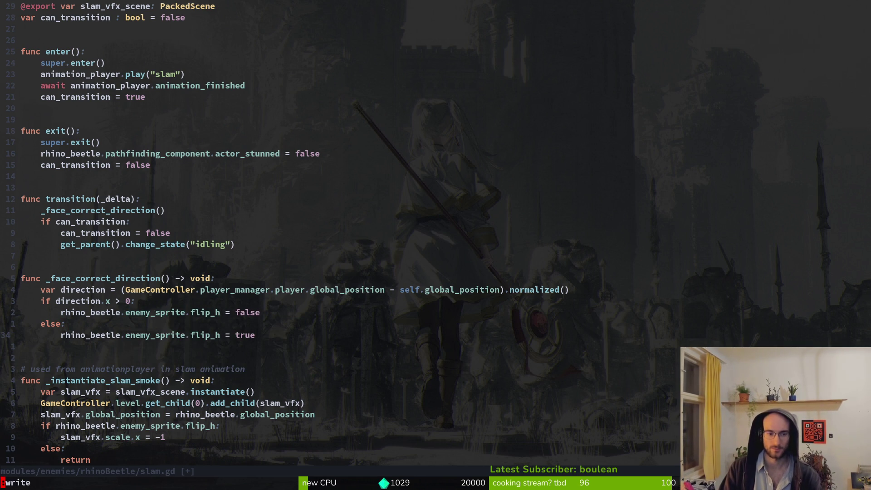
{"action": "key", "text": "Return"}
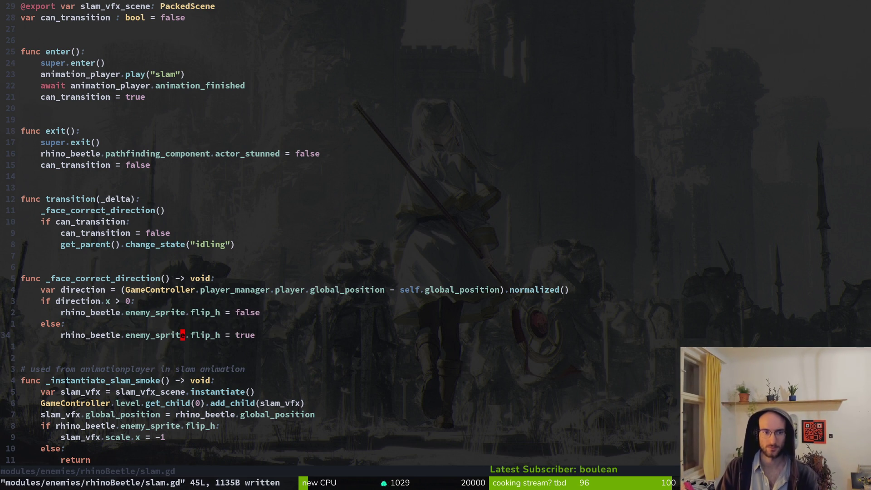
Cancel a rhino beetle file search and rerun the game in Godot.
{"action": "key", "text": "ctrl+u"}
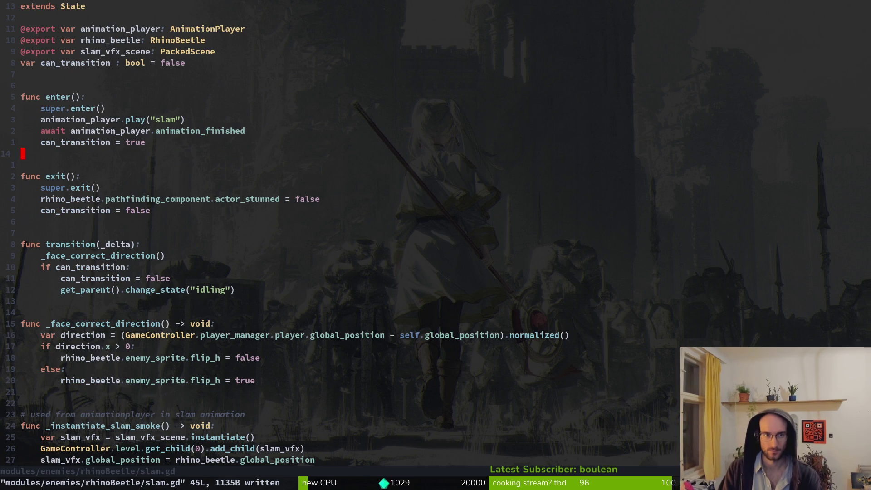
{"action": "key", "text": "space"}
{"action": "key", "text": "f"}
{"action": "key", "text": "f"}
{"action": "type", "text": "rhinberbe"}
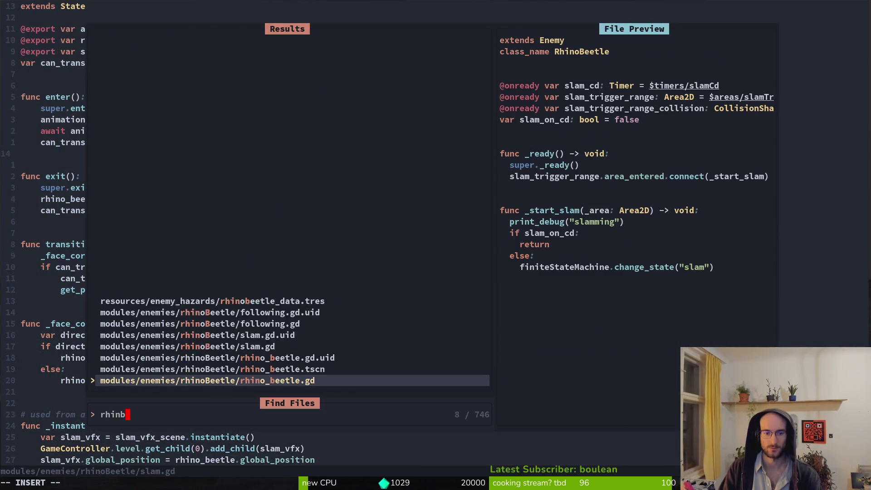
{"action": "key", "text": "Escape"}
{"action": "key", "text": "Escape"}
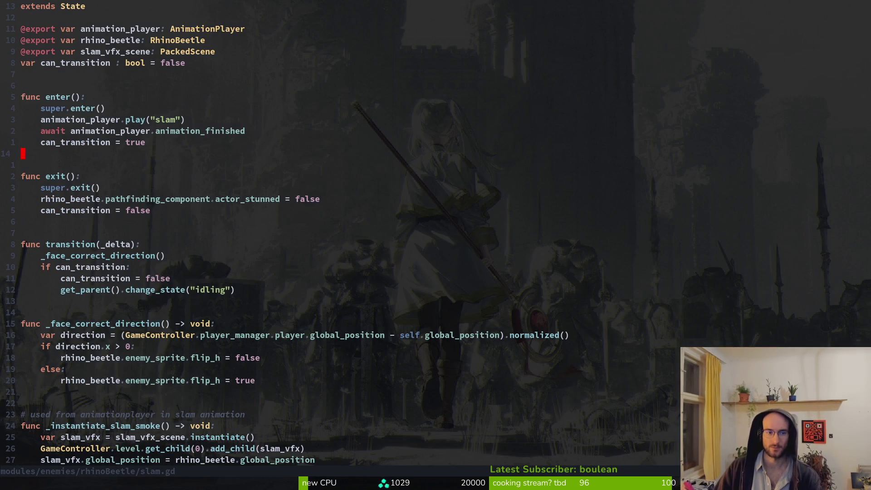
{"action": "key", "text": "alt+Tab"}
{"action": "left_click", "coordinate": [715, 28]}
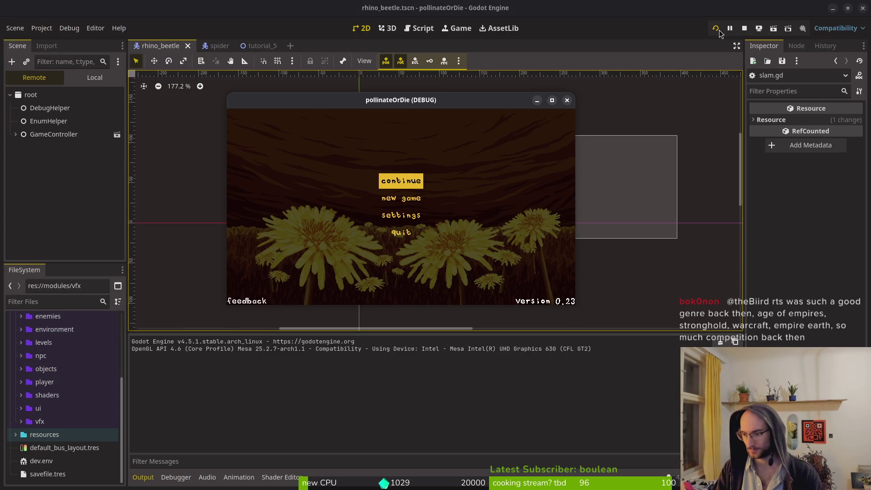
Enter the game, load level 5 until the slam crash, then return to slam.gd.
{"action": "key", "text": "Return"}
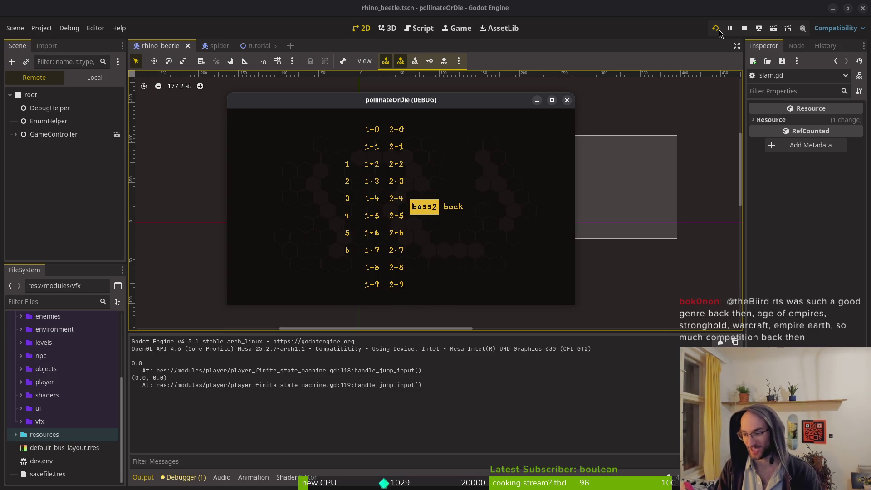
{"action": "key", "text": "Left"}
{"action": "key", "text": "Left"}
{"action": "key", "text": "Left"}
{"action": "key", "text": "Down"}
{"action": "key", "text": "Down"}
{"action": "key", "text": "Return"}
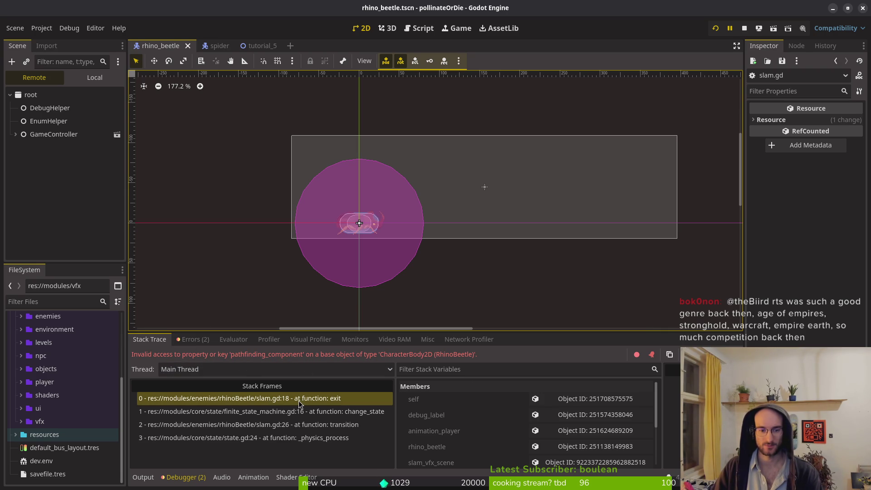
{"action": "key", "text": "F12"}
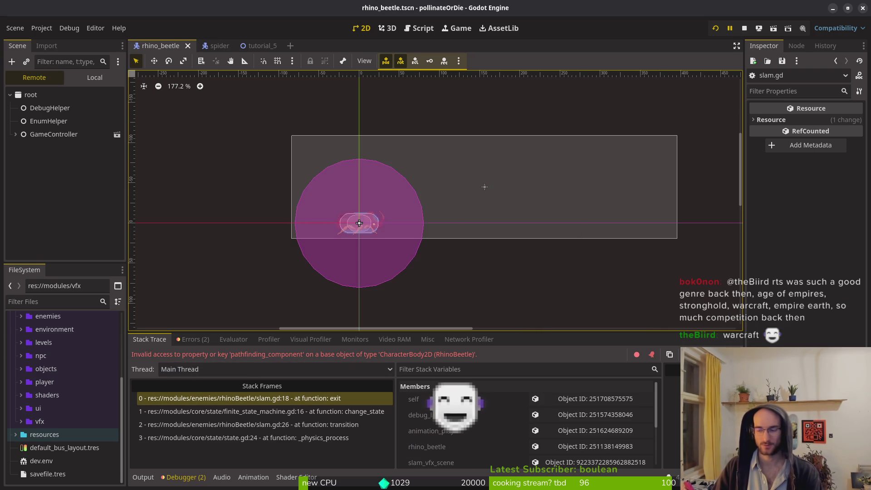
{"action": "key", "text": "alt+Tab"}
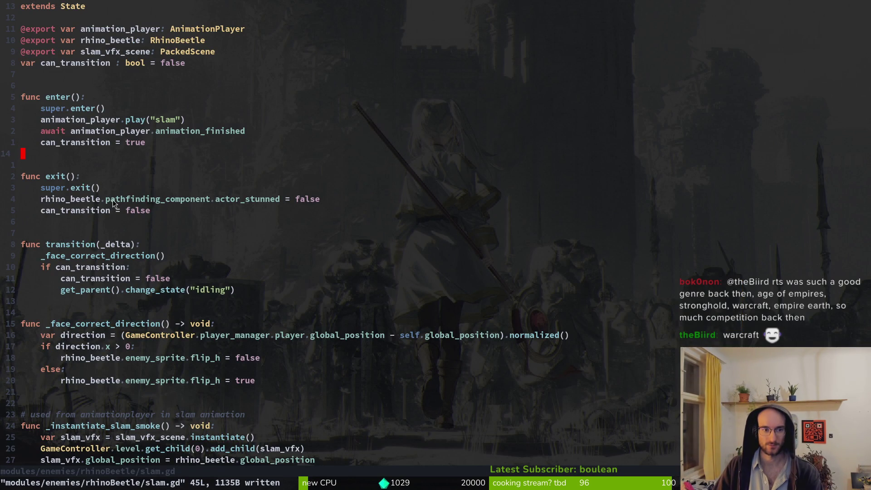
Add a NavigationRegion2D child to tutorial_smash, placed just below level_background.
{"action": "left_click", "coordinate": [89, 74]}
{"action": "key", "text": "alt+Tab"}
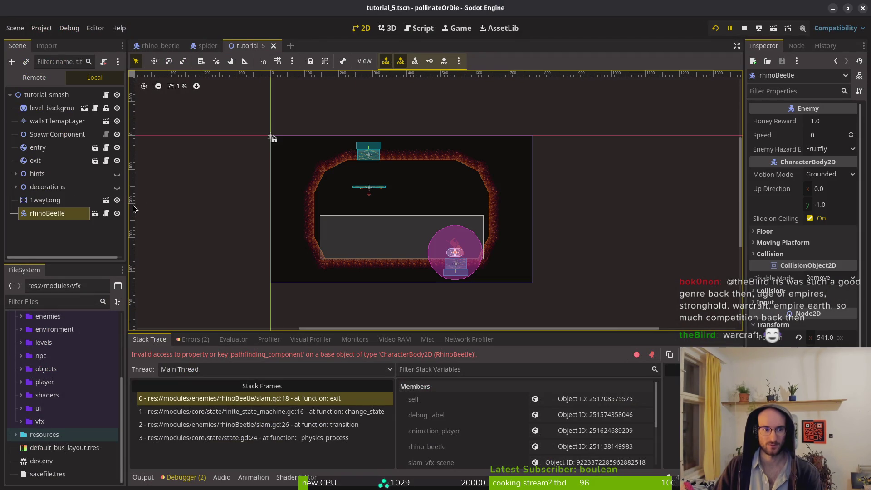
{"action": "left_click", "coordinate": [54, 243]}
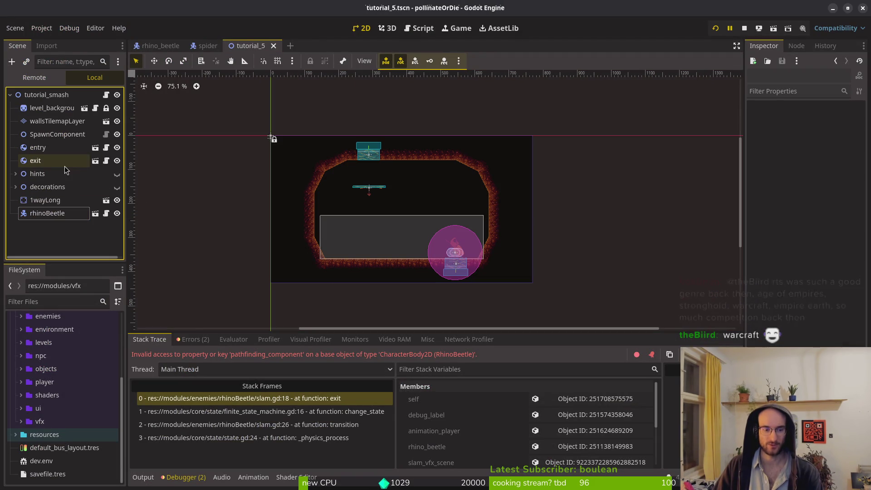
{"action": "left_click", "coordinate": [46, 200]}
{"action": "left_click", "coordinate": [55, 241]}
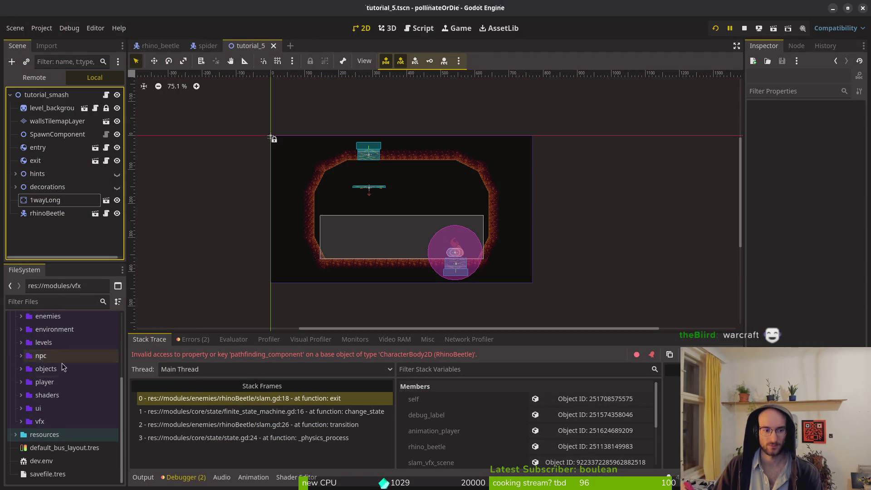
{"action": "left_click", "coordinate": [46, 94]}
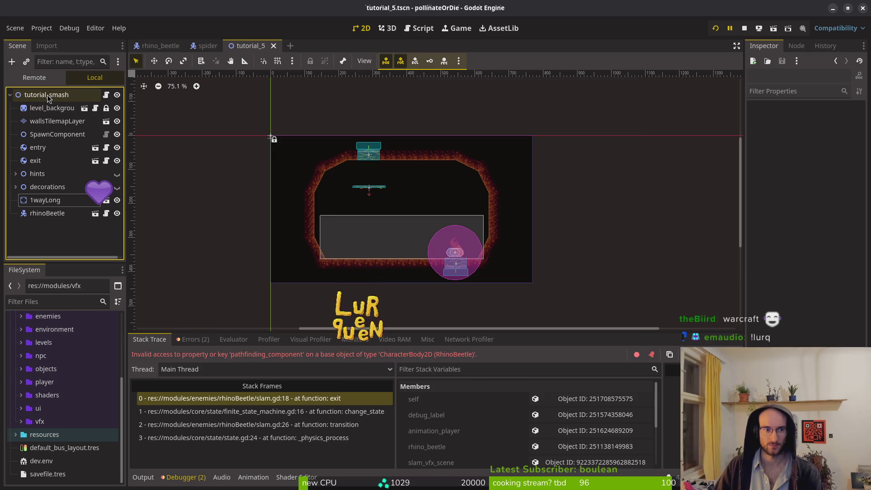
{"action": "key", "text": "ctrl+a"}
{"action": "type", "text": "navigationre"}
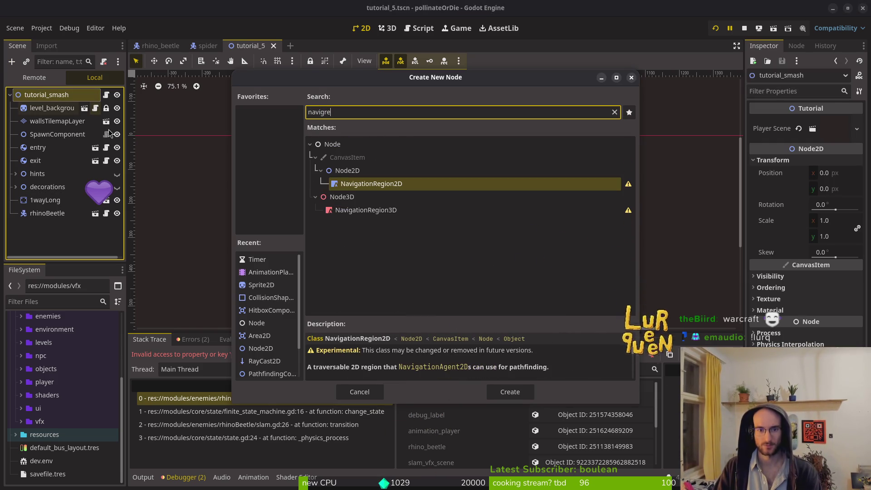
{"action": "key", "text": "Return"}
{"action": "left_click_drag", "start_coordinate": [65, 228], "coordinate": [68, 119]}
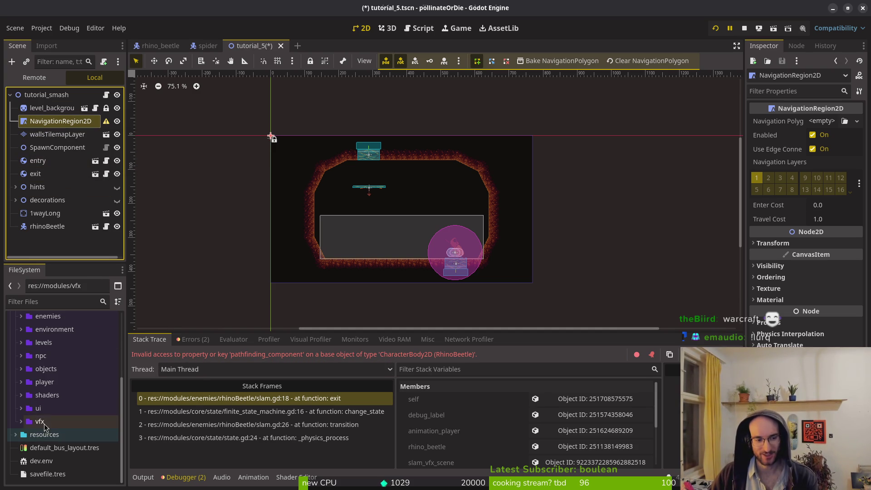
Check the debugger errors and stack frames, then save the tutorial_5 level.
{"action": "scroll", "coordinate": [64, 397], "scroll_direction": "up", "scroll_amount": 1}
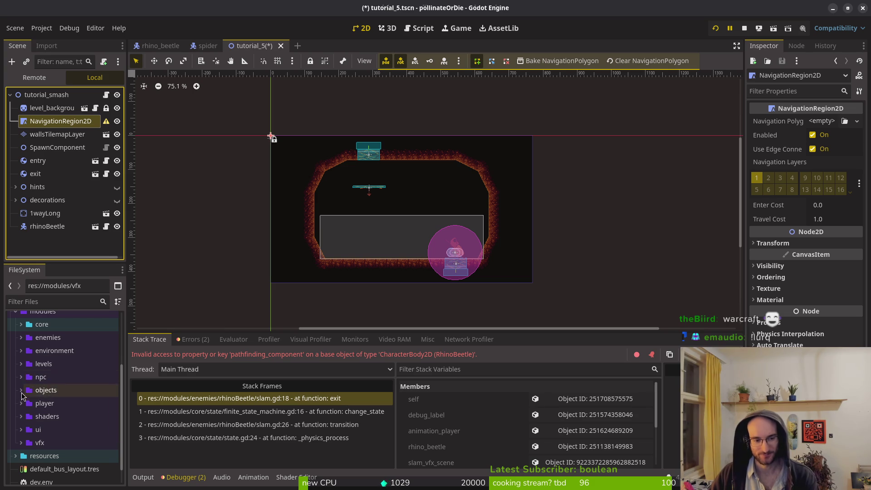
{"action": "left_click", "coordinate": [194, 341]}
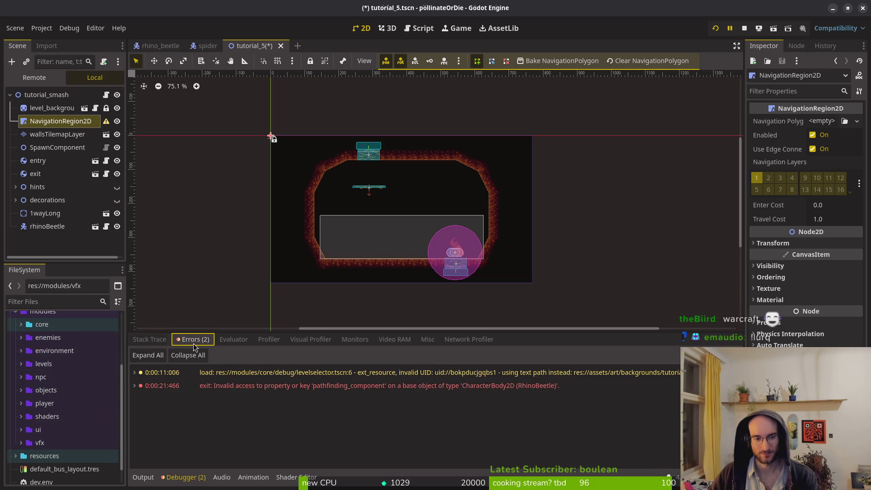
{"action": "left_click", "coordinate": [149, 341]}
{"action": "key", "text": "ctrl+s"}
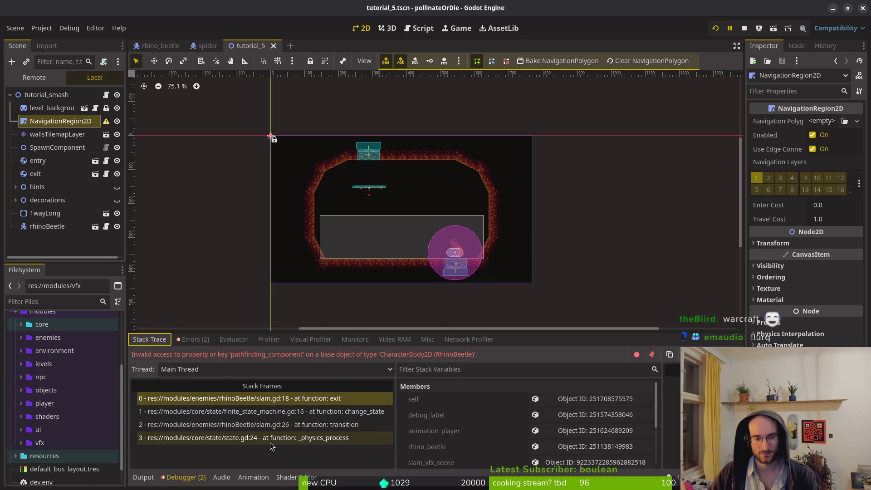
Select the pathfinding_component line in slam.gd in Neovim.
{"action": "key", "text": "alt+Tab"}
{"action": "left_click", "coordinate": [149, 201]}
{"action": "key", "text": "shift+v"}
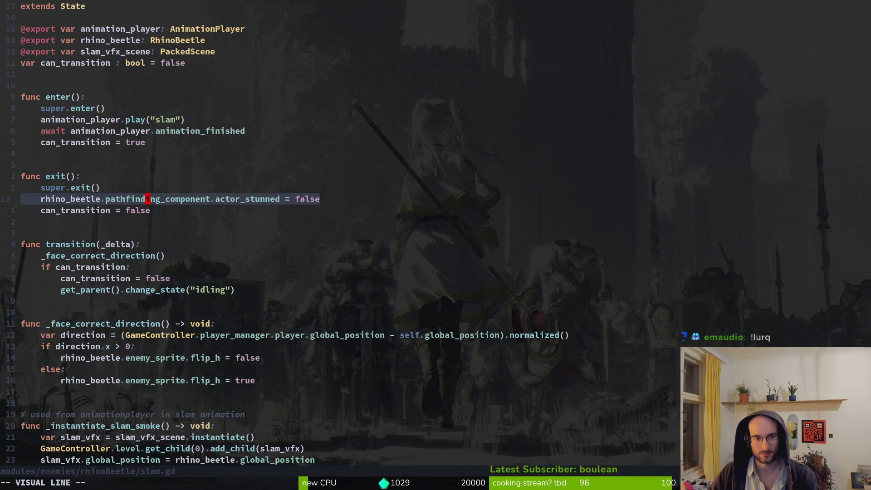
Clear the selection on slam.gd's pathfinding_component line, leaving the file unchanged.
{"action": "left_click", "coordinate": [161, 203]}
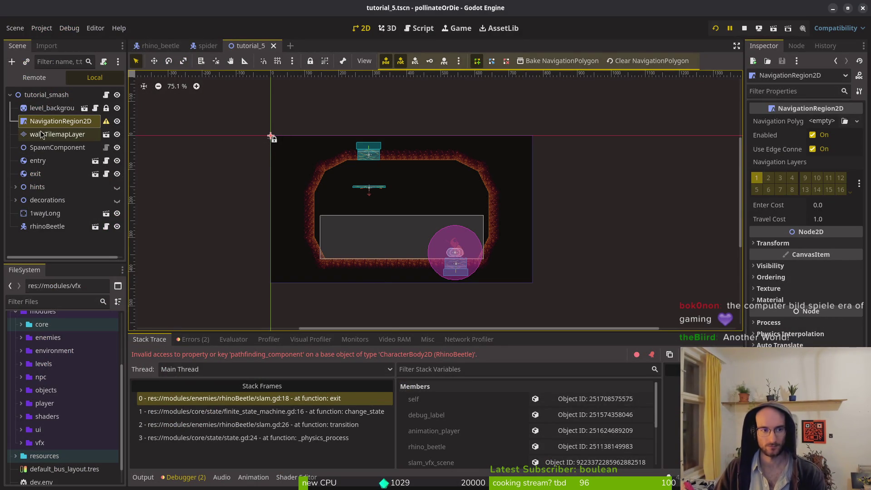
In the rhino_beetle scene, set the slamTriggerRange CollisionShape2D radius to 60.
{"action": "left_click", "coordinate": [159, 46]}
{"action": "left_click", "coordinate": [54, 174]}
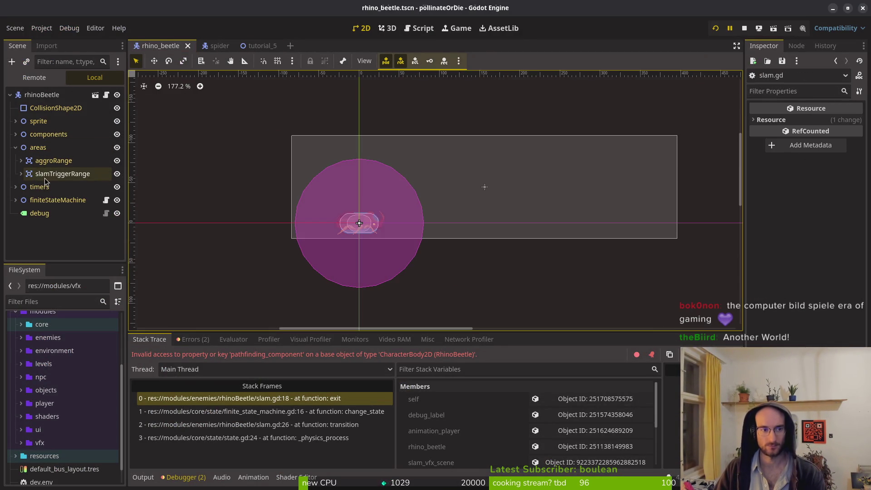
{"action": "left_click", "coordinate": [21, 174]}
{"action": "left_click", "coordinate": [47, 187]}
{"action": "left_click", "coordinate": [830, 137]}
{"action": "type", "text": "60"}
{"action": "key", "text": "Return"}
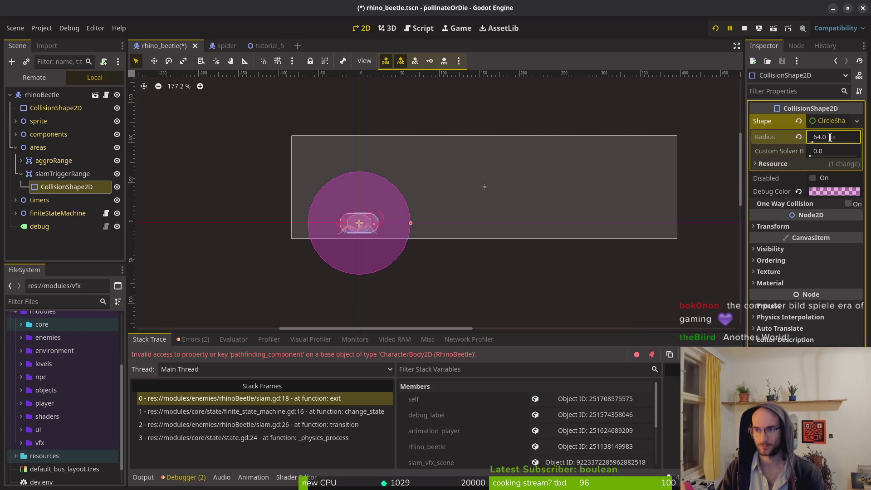
Return to the tutorial_5 level scene to remove its NavigationRegion2D node.
{"action": "left_click", "coordinate": [253, 45]}
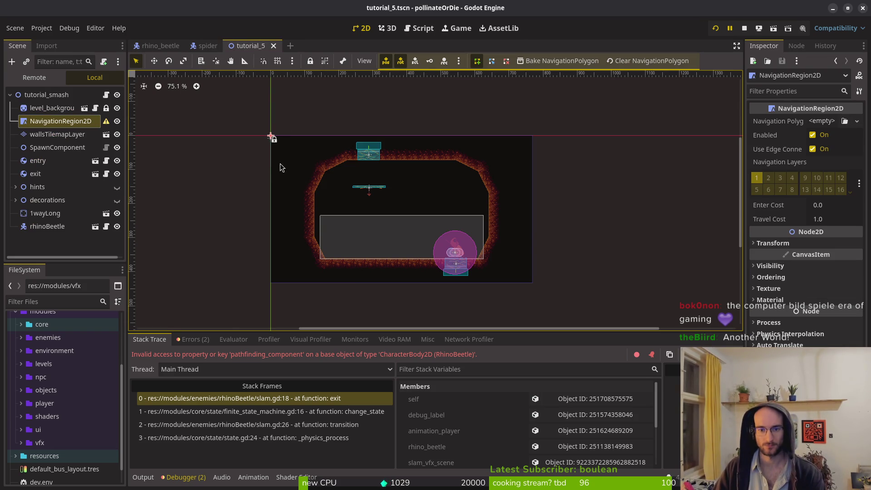
{"action": "scroll", "coordinate": [456, 250], "scroll_direction": "up", "scroll_amount": 5}
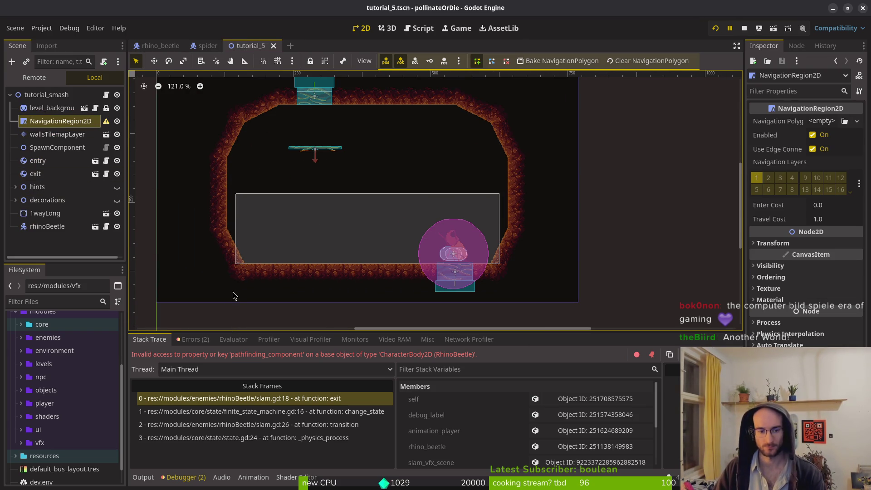
{"action": "key", "text": "alt+Tab"}
{"action": "key", "text": "alt+Tab"}
Delete the NavigationRegion2D node, then remove slam.gd's pathfinding_component exit line and save.
{"action": "key", "text": "Delete"}
{"action": "key", "text": "Return"}
{"action": "key", "text": "alt+Tab"}
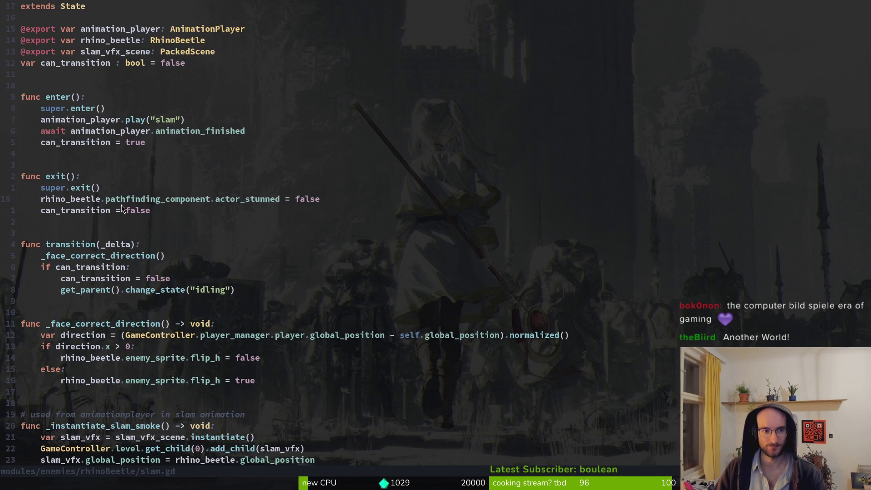
{"action": "key", "text": "V"}
{"action": "key", "text": "d"}
{"action": "key", "text": "ctrl+s"}
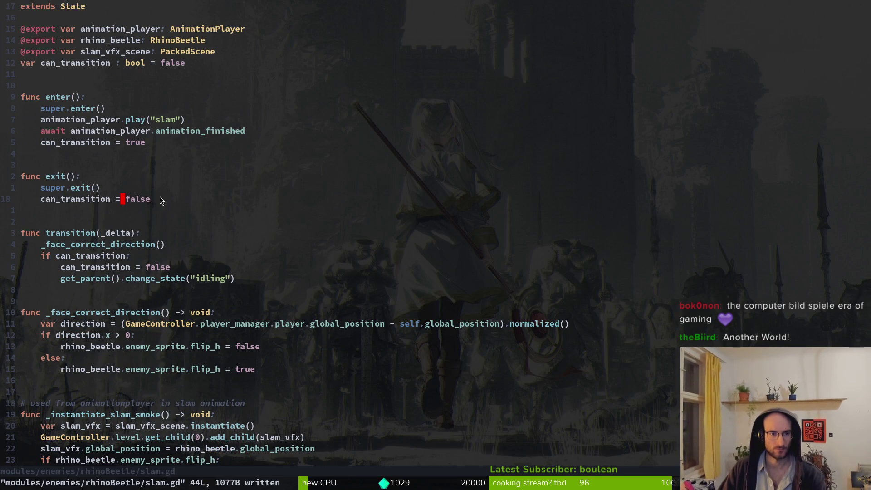
Search the project files for the following script with the query 'fllow'.
{"action": "scroll", "coordinate": [170, 277], "scroll_direction": "down", "scroll_amount": 3}
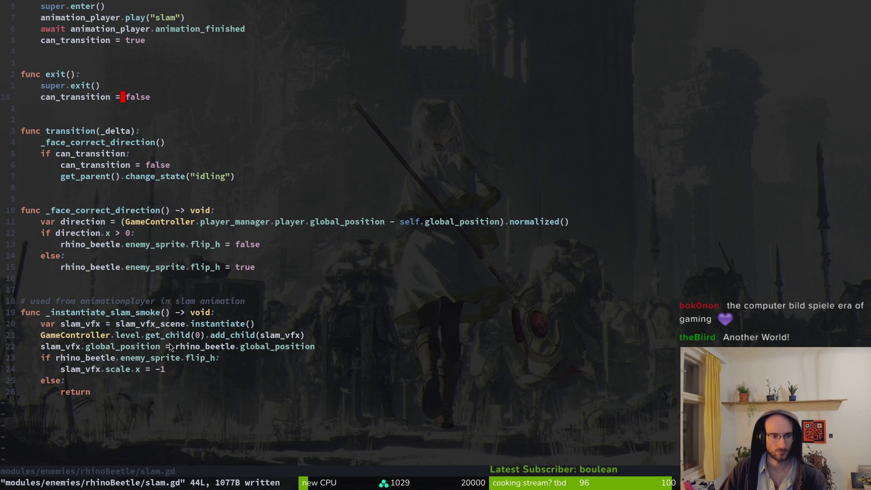
{"action": "scroll", "coordinate": [168, 257], "scroll_direction": "up", "scroll_amount": 3}
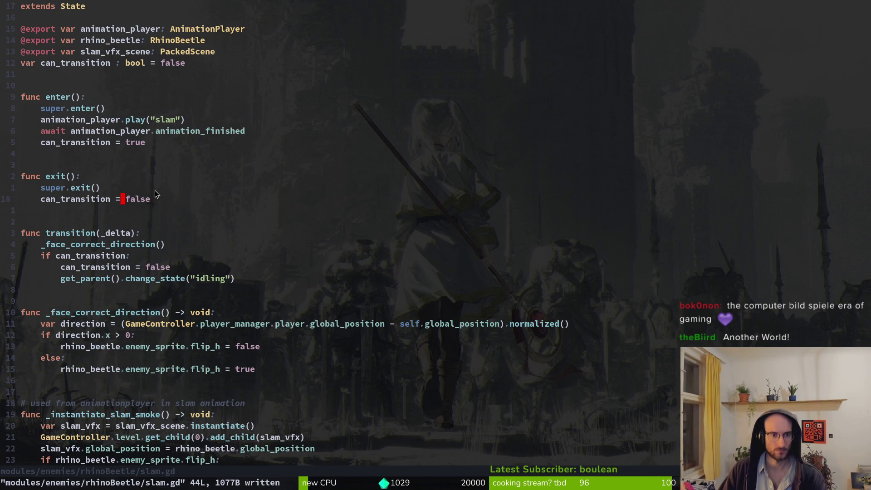
{"action": "key", "text": "space"}
{"action": "key", "text": "f"}
{"action": "key", "text": "f"}
{"action": "type", "text": "fllow"}
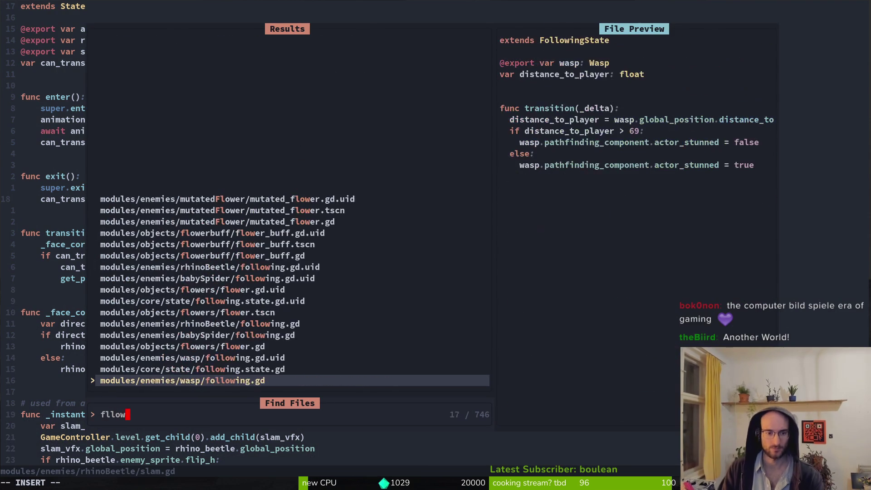